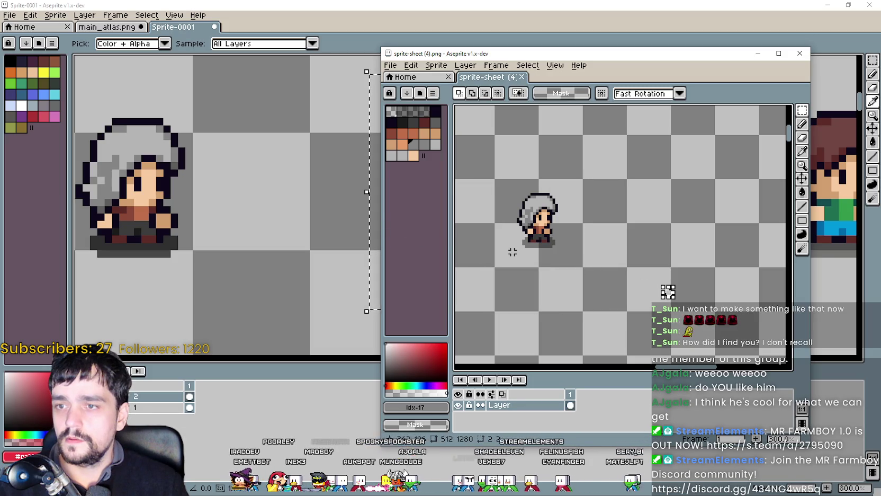
Paste the hooded white-haired front view into Sprite-0001 over the brown-haired figure and commit it.
{"action": "left_click", "coordinate": [358, 225]}
{"action": "key", "text": "ctrl+v"}
{"action": "left_click_drag", "start_coordinate": [413, 305], "coordinate": [560, 305]}
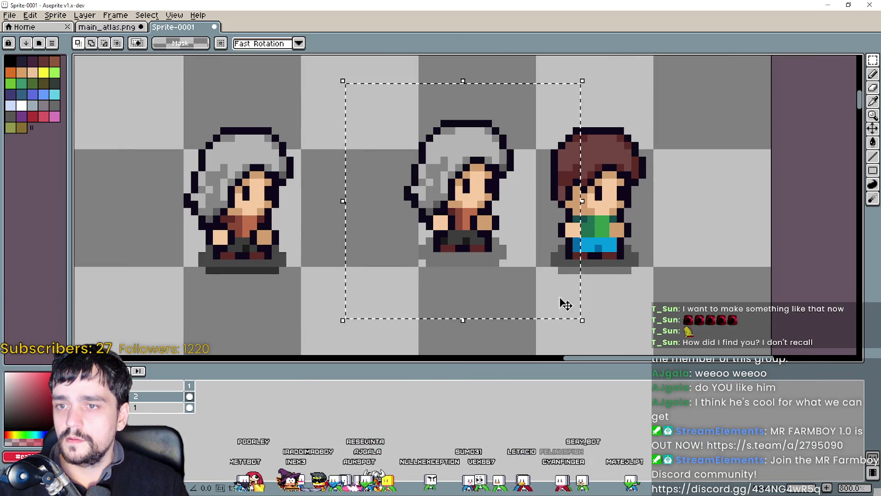
{"action": "left_click_drag", "start_coordinate": [478, 252], "coordinate": [606, 255]}
{"action": "key", "text": "Return"}
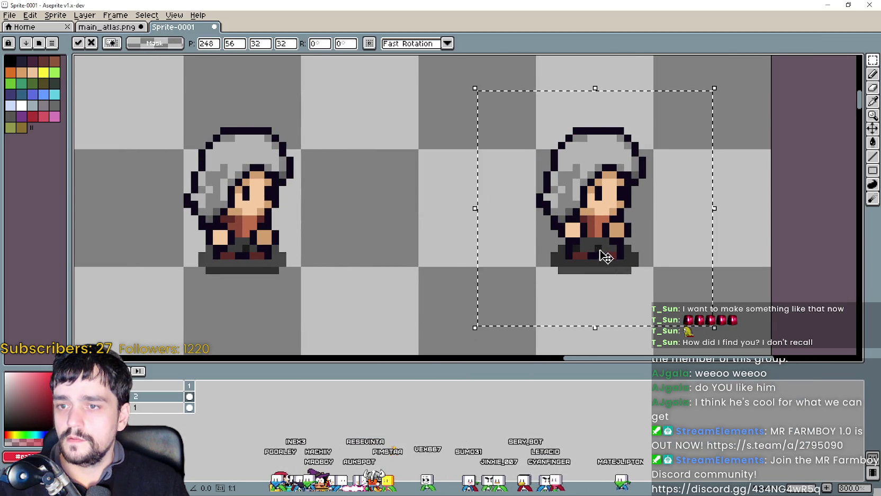
Pan the sprite sheet to a back-view frame and paste it into Sprite-0001.
{"action": "key", "text": "alt+Tab"}
{"action": "left_click_drag", "start_coordinate": [533, 287], "coordinate": [623, 231]}
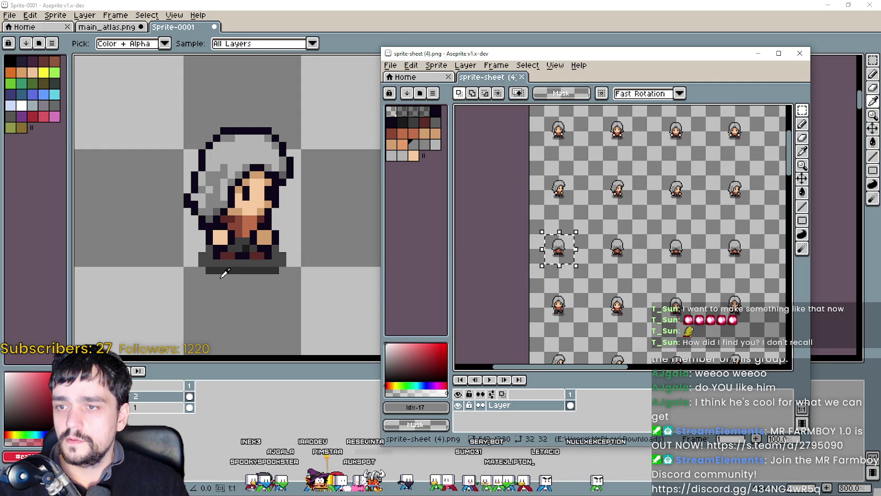
{"action": "key", "text": "alt+Tab"}
{"action": "key", "text": "ctrl+v"}
Place and commit the first hooded back view over a brown-haired back-view frame.
{"action": "mouse_move", "coordinate": [306, 207]}
{"action": "left_mouse_down"}
{"action": "mouse_move", "coordinate": [343, 203]}
{"action": "mouse_move", "coordinate": [495, 270]}
{"action": "mouse_move", "coordinate": [480, 254]}
{"action": "left_mouse_up"}
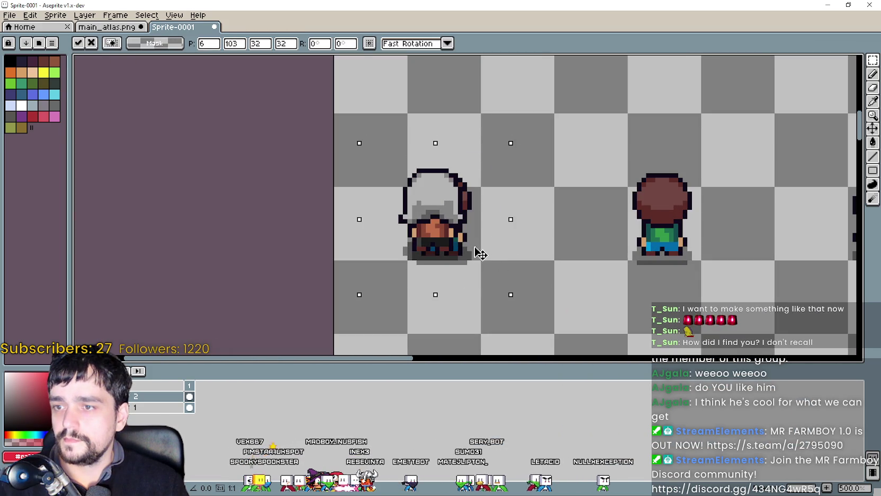
{"action": "key", "text": "Return"}
{"action": "key", "text": "alt+Tab"}
{"action": "scroll", "coordinate": [529, 256], "scroll_direction": "up", "scroll_amount": 3}
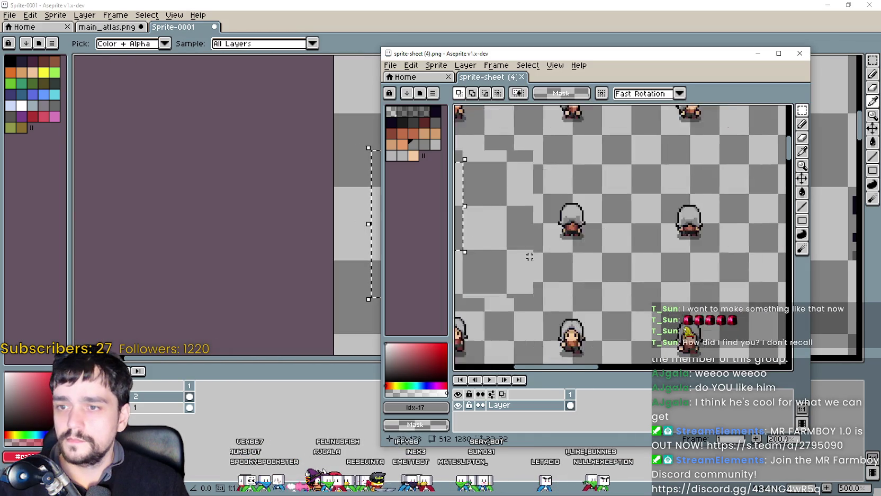
{"action": "scroll", "coordinate": [530, 256], "scroll_direction": "up", "scroll_amount": 1}
Paste another hooded back view onto the middle back-view frame.
{"action": "key", "text": "alt+Tab"}
{"action": "key", "text": "ctrl+v"}
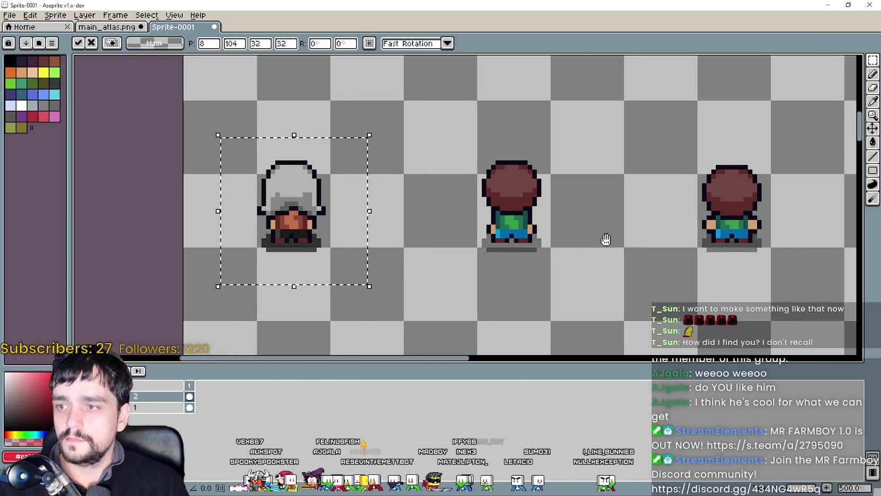
{"action": "mouse_move", "coordinate": [606, 240]}
{"action": "left_mouse_down"}
{"action": "mouse_move", "coordinate": [560, 272]}
{"action": "mouse_move", "coordinate": [444, 255]}
{"action": "mouse_move", "coordinate": [479, 253]}
{"action": "left_mouse_up"}
{"action": "scroll", "coordinate": [464, 255], "scroll_direction": "up", "scroll_amount": 1}
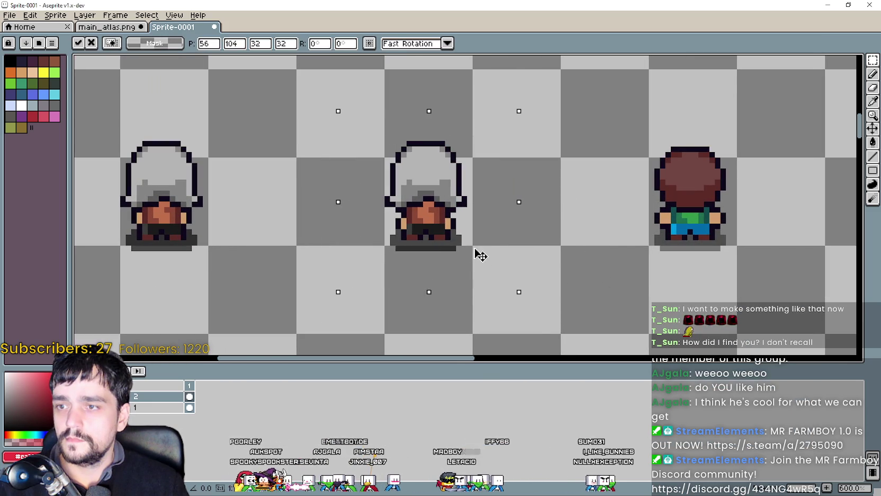
{"action": "key", "text": "alt+Tab"}
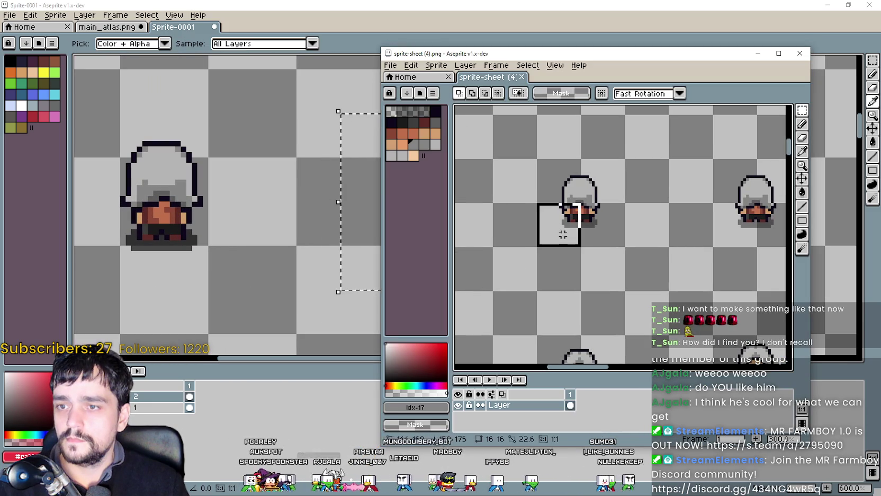
Copy a back-view frame from the sheet and place it on the right frame.
{"action": "left_click_drag", "start_coordinate": [541, 157], "coordinate": [630, 245]}
{"action": "key", "text": "ctrl+c"}
{"action": "key", "text": "alt+Tab"}
{"action": "key", "text": "ctrl+v"}
{"action": "mouse_move", "coordinate": [283, 258]}
{"action": "left_mouse_down"}
{"action": "mouse_move", "coordinate": [769, 258]}
{"action": "mouse_move", "coordinate": [504, 248]}
{"action": "mouse_move", "coordinate": [537, 247]}
{"action": "left_mouse_up"}
{"action": "key", "text": "alt+Tab"}
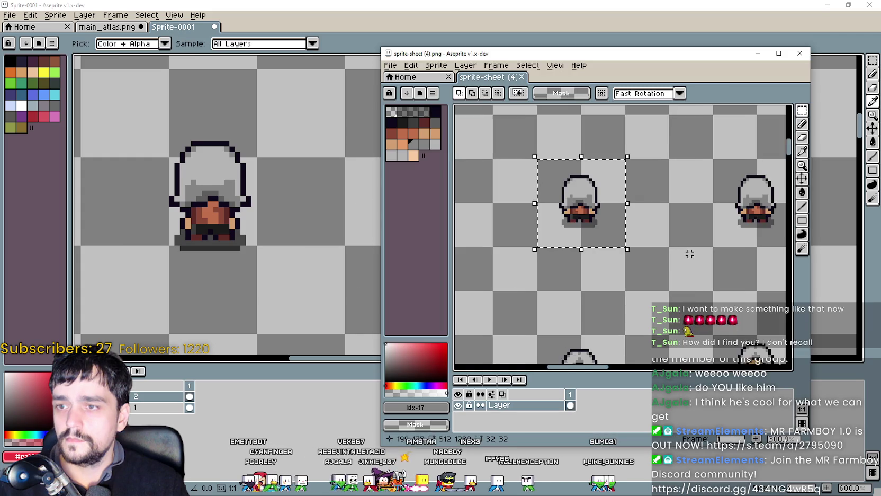
Paste two more hooded back views over the middle and next back-view frames.
{"action": "key", "text": "alt+Tab"}
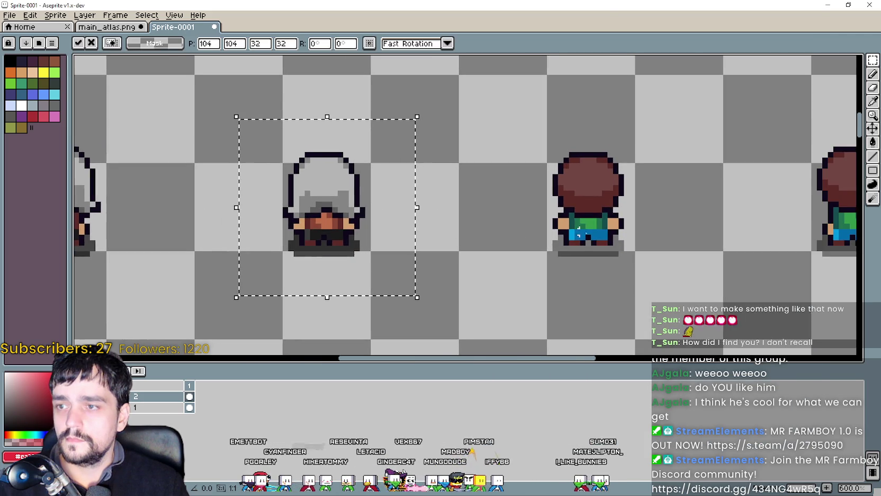
{"action": "mouse_move", "coordinate": [804, 245]}
{"action": "left_mouse_down"}
{"action": "mouse_move", "coordinate": [456, 239]}
{"action": "mouse_move", "coordinate": [511, 260]}
{"action": "left_mouse_up"}
{"action": "key", "text": "alt+Tab"}
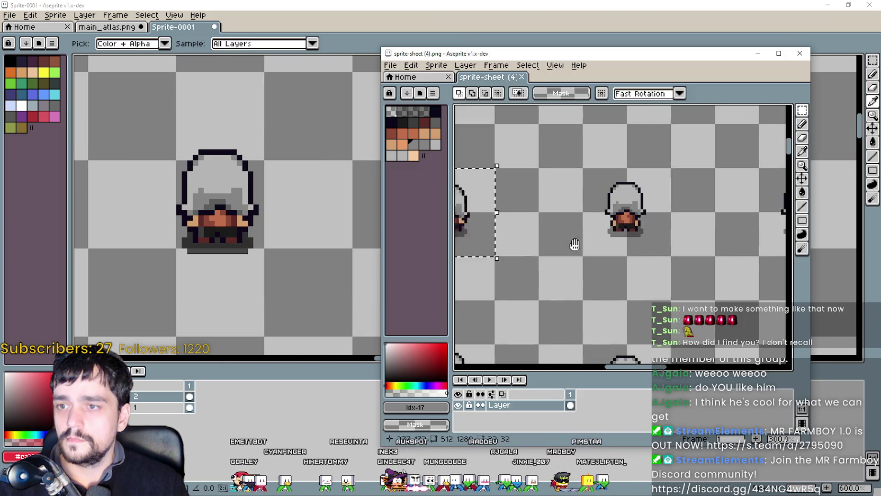
{"action": "key", "text": "alt+Tab"}
{"action": "key", "text": "ctrl+v"}
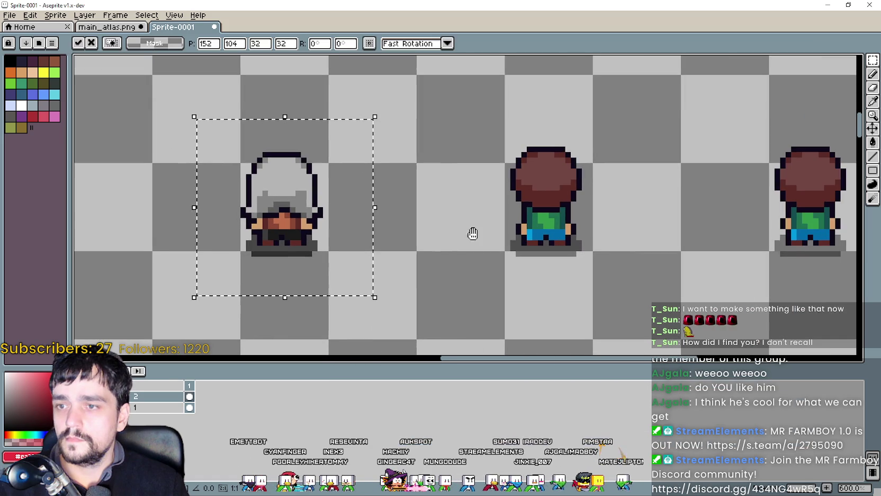
{"action": "left_click_drag", "start_coordinate": [472, 232], "coordinate": [559, 265]}
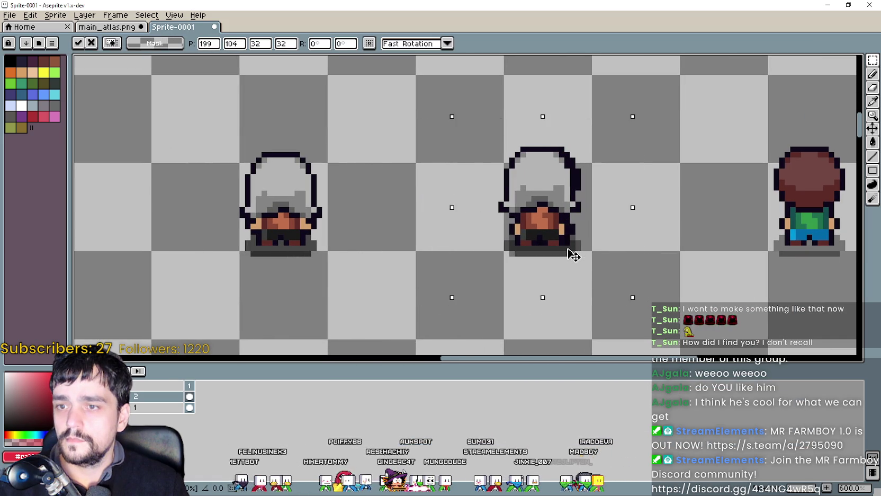
{"action": "key", "text": "alt+Tab"}
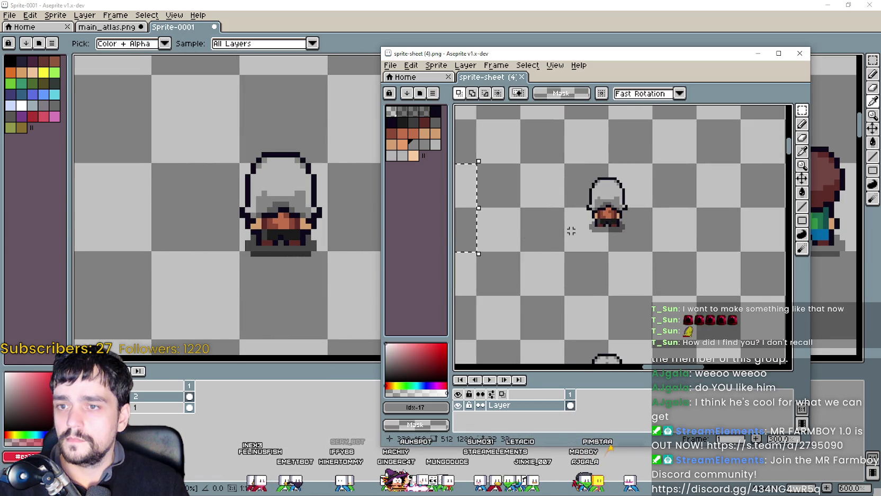
Cover the last brown-haired back view with a hooded back-view copy.
{"action": "key", "text": "alt+Tab"}
{"action": "key", "text": "ctrl+v"}
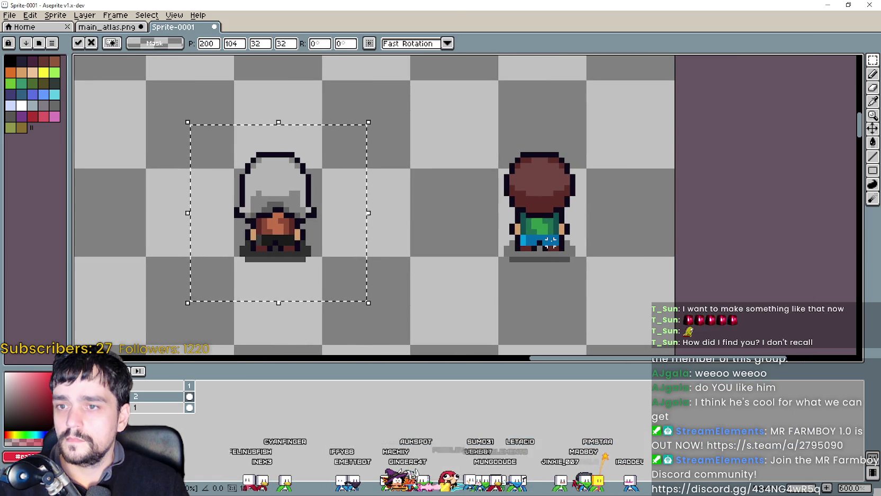
{"action": "left_click_drag", "start_coordinate": [280, 270], "coordinate": [537, 270]}
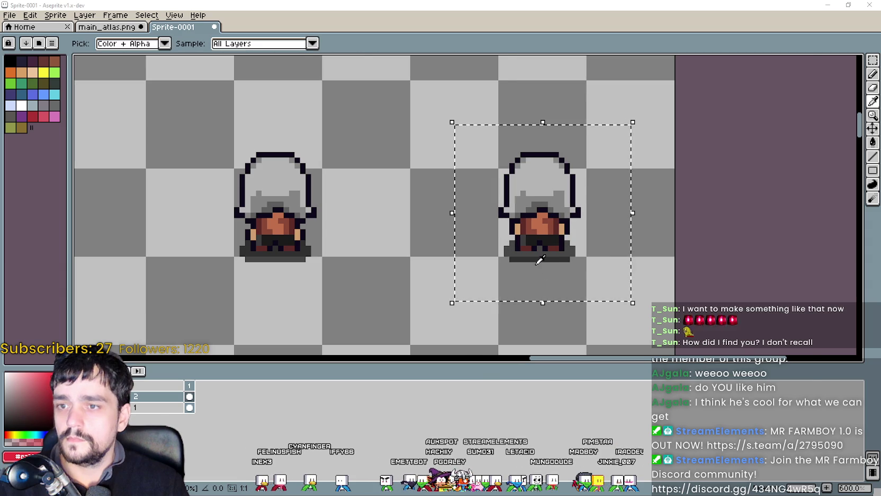
{"action": "key", "text": "alt+Tab"}
{"action": "scroll", "coordinate": [555, 256], "scroll_direction": "down", "scroll_amount": 2}
{"action": "scroll", "coordinate": [555, 256], "scroll_direction": "up", "scroll_amount": 1}
{"action": "scroll", "coordinate": [554, 256], "scroll_direction": "up", "scroll_amount": 3}
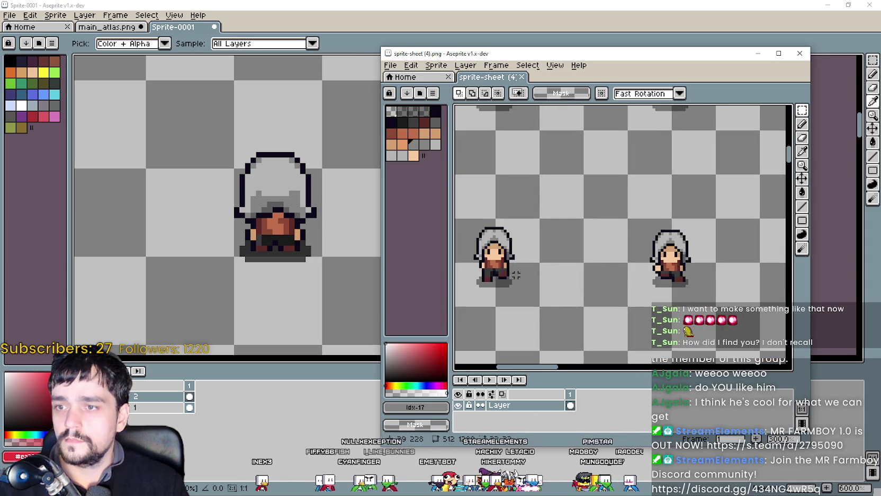
{"action": "scroll", "coordinate": [529, 275], "scroll_direction": "down", "scroll_amount": 1}
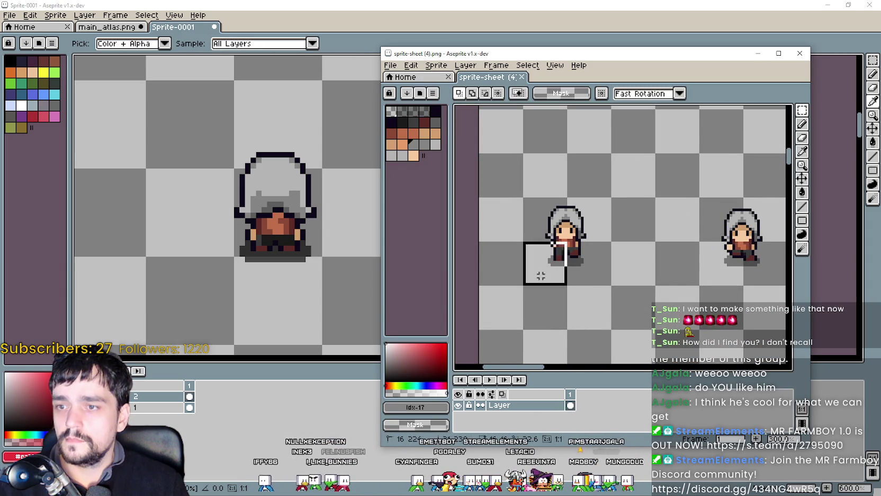
Copy a hooded walking frame into Sprite-0001's first slot and commit it.
{"action": "key", "text": "ctrl+c"}
{"action": "key", "text": "alt+Tab"}
{"action": "key", "text": "ctrl+v"}
{"action": "scroll", "coordinate": [376, 221], "scroll_direction": "down", "scroll_amount": 2}
{"action": "scroll", "coordinate": [376, 220], "scroll_direction": "down", "scroll_amount": 1}
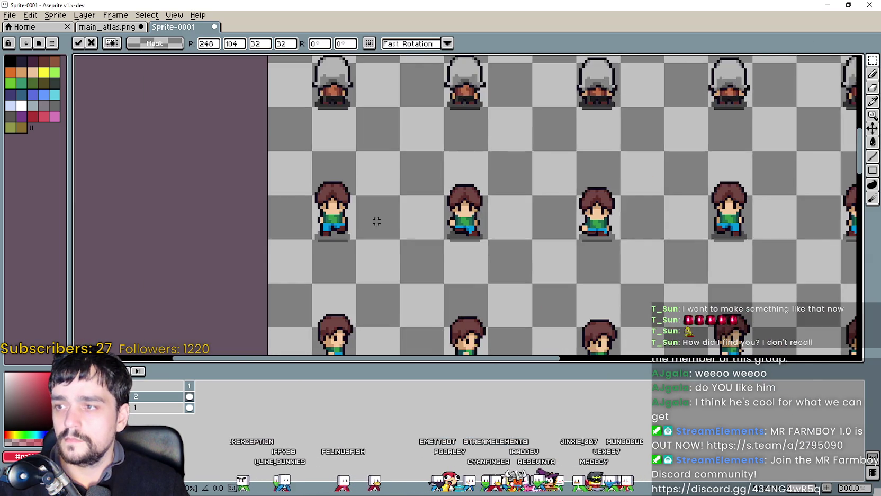
{"action": "scroll", "coordinate": [377, 221], "scroll_direction": "up", "scroll_amount": 2}
{"action": "left_click_drag", "start_coordinate": [468, 250], "coordinate": [403, 244]}
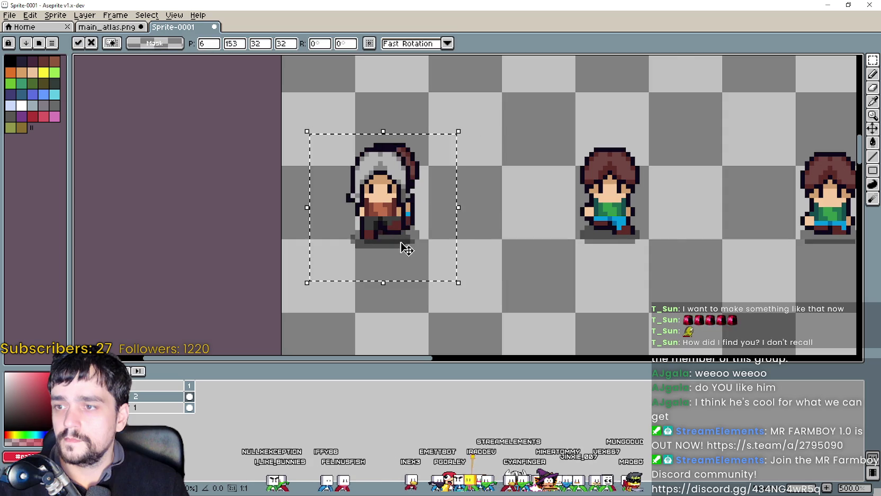
{"action": "scroll", "coordinate": [409, 253], "scroll_direction": "up", "scroll_amount": 2}
{"action": "key", "text": "Return"}
{"action": "key", "text": "alt+Tab"}
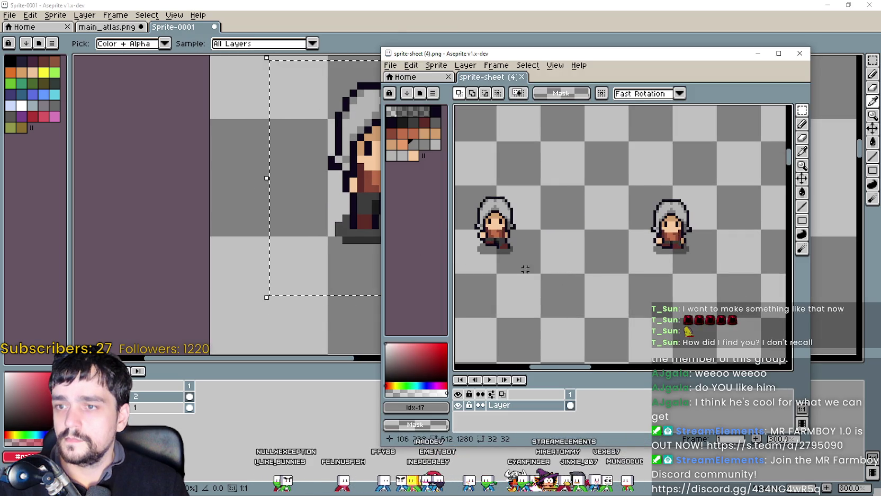
Copy and commit the next hooded walking frame from the sheet.
{"action": "mouse_move", "coordinate": [494, 261]}
{"action": "left_mouse_down"}
{"action": "mouse_move", "coordinate": [562, 270]}
{"action": "mouse_move", "coordinate": [419, 259]}
{"action": "mouse_move", "coordinate": [451, 264]}
{"action": "left_mouse_up"}
{"action": "key", "text": "ctrl+c"}
{"action": "key", "text": "alt+Tab"}
{"action": "key", "text": "ctrl+v"}
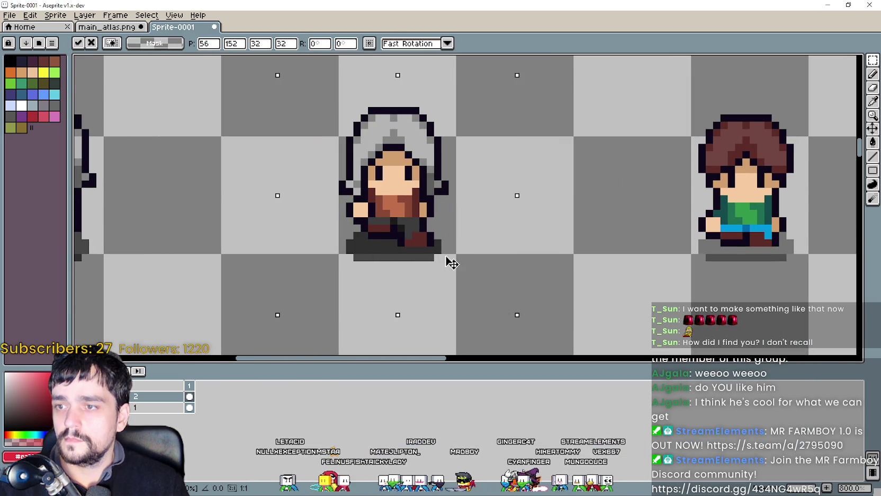
{"action": "key", "text": "Return"}
{"action": "key", "text": "alt+Tab"}
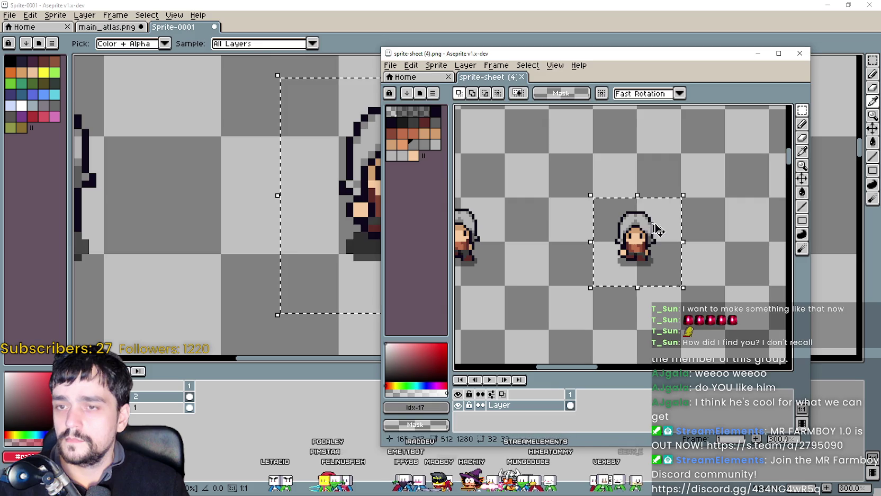
Paste another hooded walking frame into the middle slot and commit it.
{"action": "key", "text": "ctrl+c"}
{"action": "key", "text": "alt+Tab"}
{"action": "key", "text": "ctrl+v"}
{"action": "left_click_drag", "start_coordinate": [771, 262], "coordinate": [513, 238]}
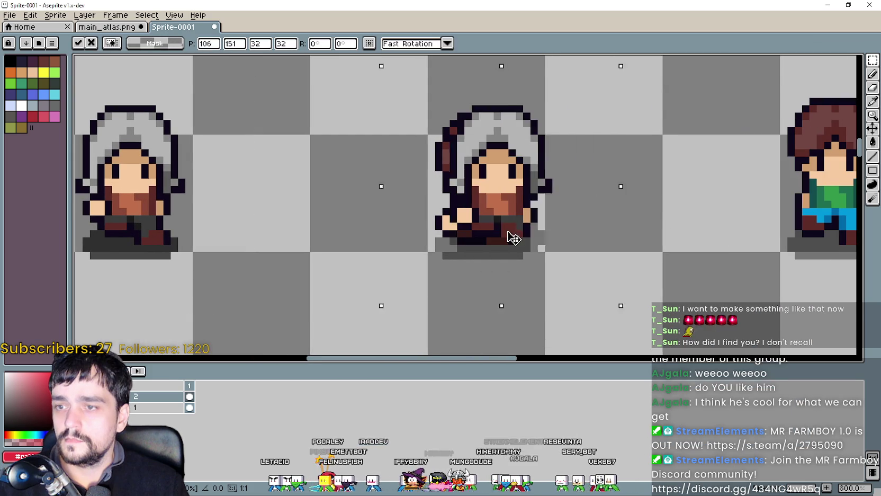
{"action": "key", "text": "Return"}
{"action": "key", "text": "alt+Tab"}
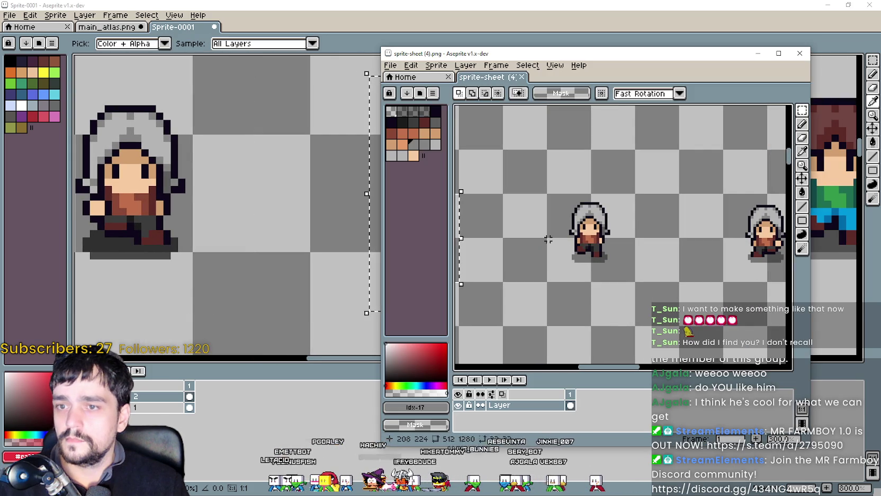
Copy a newly chosen walking frame and position it over the middle character.
{"action": "left_click", "coordinate": [570, 263]}
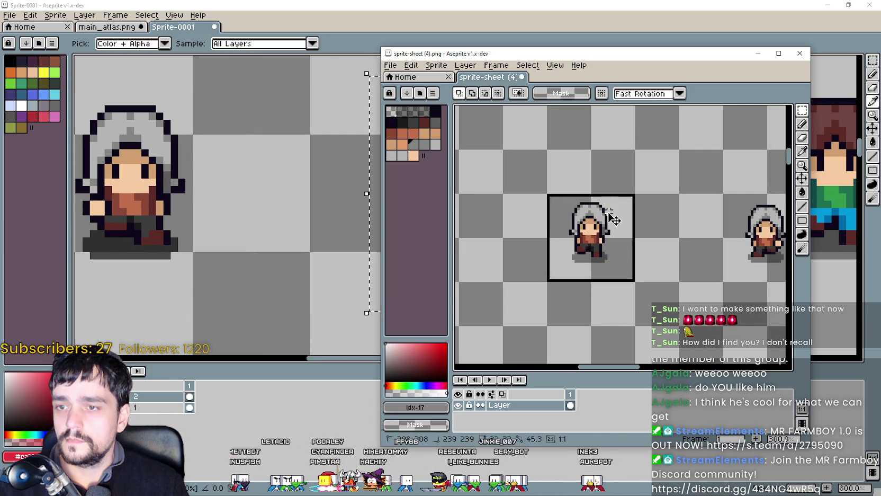
{"action": "key", "text": "ctrl+c"}
{"action": "key", "text": "alt+Tab"}
{"action": "key", "text": "ctrl+v"}
{"action": "left_click_drag", "start_coordinate": [147, 197], "coordinate": [510, 283]}
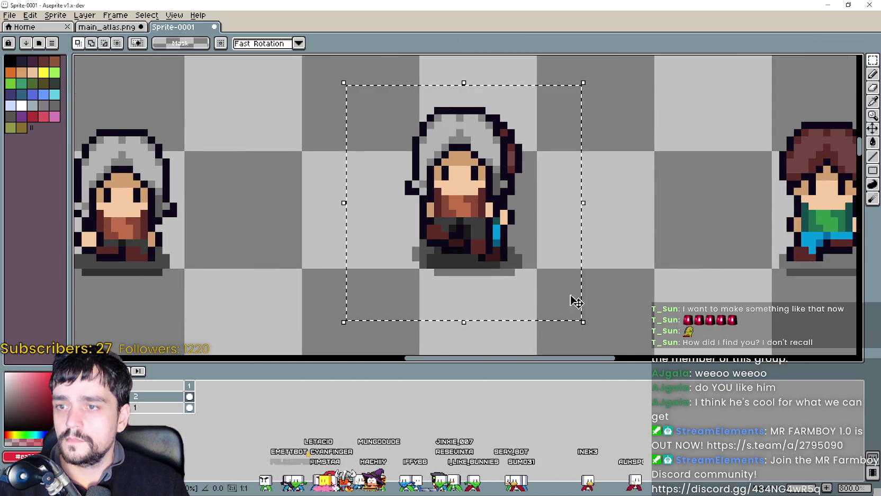
{"action": "key", "text": "alt+Tab"}
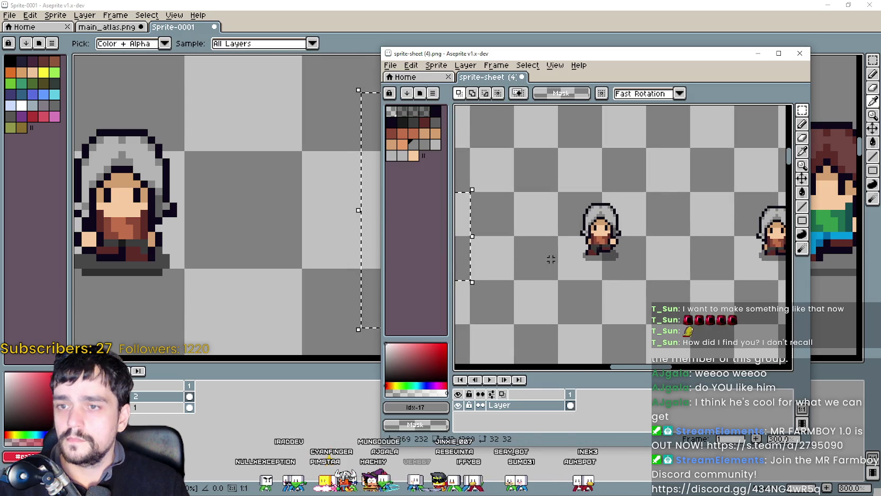
Align a hooded frame over the middle character, then paste one onto the brown-haired character.
{"action": "key", "text": "alt+Tab"}
{"action": "left_click_drag", "start_coordinate": [323, 286], "coordinate": [531, 287]}
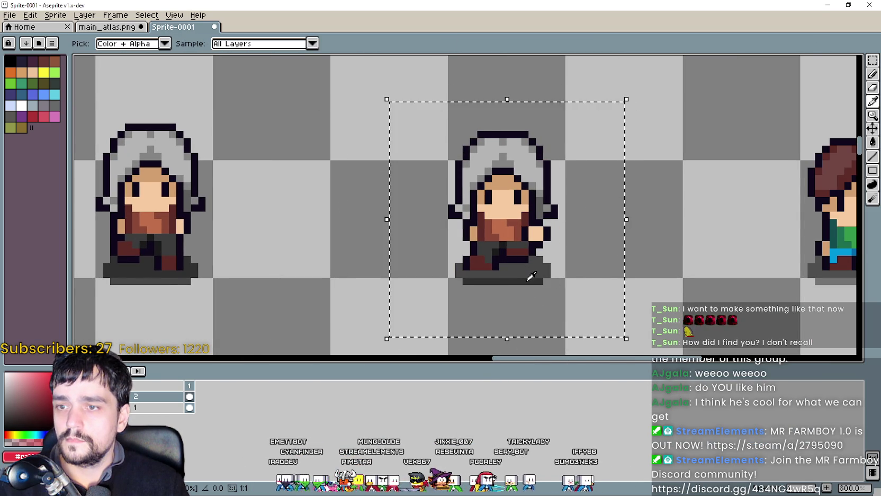
{"action": "key", "text": "alt+Tab"}
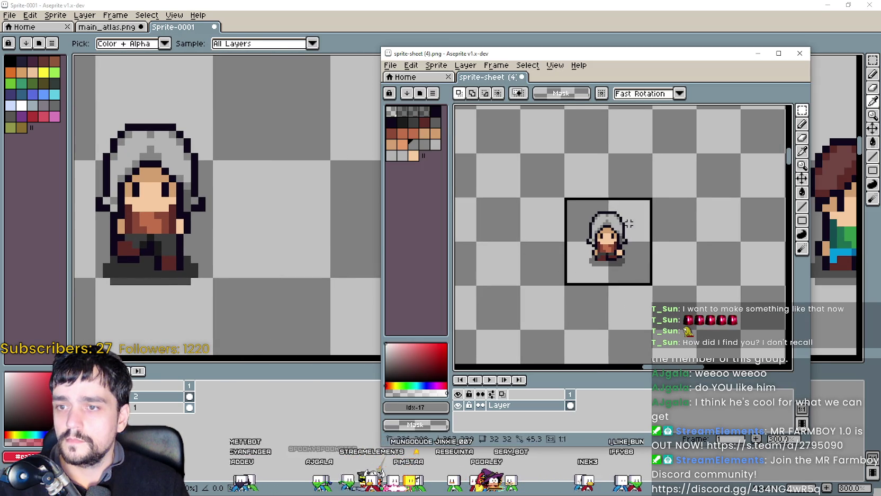
{"action": "key", "text": "alt+Tab"}
{"action": "key", "text": "ctrl+v"}
{"action": "mouse_move", "coordinate": [239, 280]}
{"action": "left_mouse_down"}
{"action": "mouse_move", "coordinate": [521, 289]}
{"action": "mouse_move", "coordinate": [589, 277]}
{"action": "left_mouse_up"}
Copy a hooded walking frame and commit it over the first brown-haired walker.
{"action": "scroll", "coordinate": [366, 270], "scroll_direction": "down", "scroll_amount": 3}
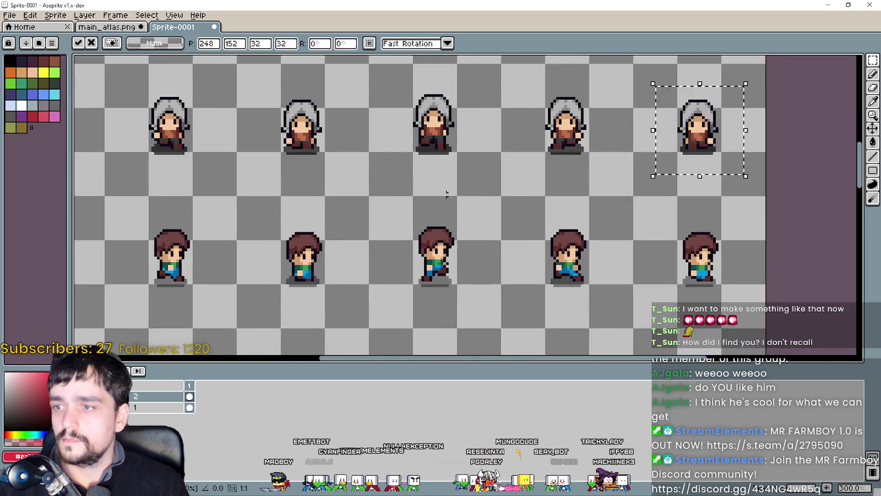
{"action": "scroll", "coordinate": [511, 186], "scroll_direction": "down", "scroll_amount": 2}
{"action": "scroll", "coordinate": [512, 187], "scroll_direction": "left", "scroll_amount": 5}
{"action": "key", "text": "alt+Tab"}
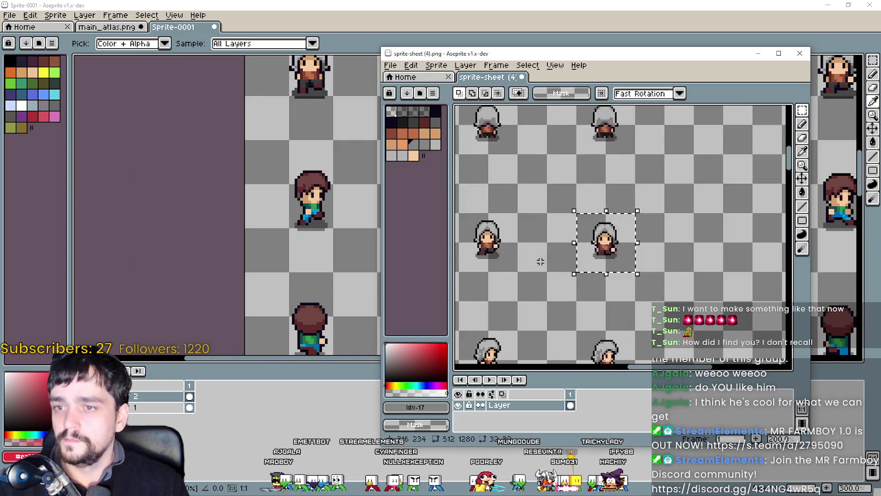
{"action": "scroll", "coordinate": [540, 262], "scroll_direction": "down", "scroll_amount": 1}
{"action": "scroll", "coordinate": [583, 249], "scroll_direction": "left", "scroll_amount": 3}
{"action": "scroll", "coordinate": [600, 238], "scroll_direction": "up", "scroll_amount": 3}
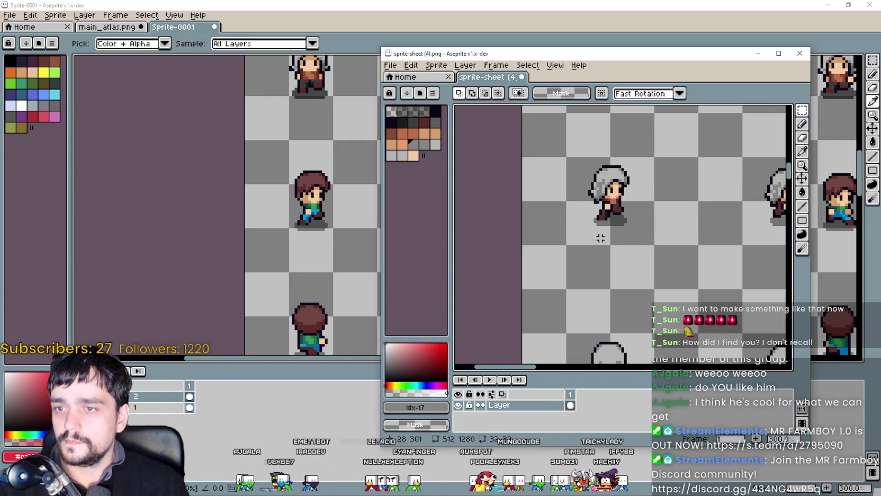
{"action": "key", "text": "ctrl+c"}
{"action": "key", "text": "alt+Tab"}
{"action": "key", "text": "ctrl+v"}
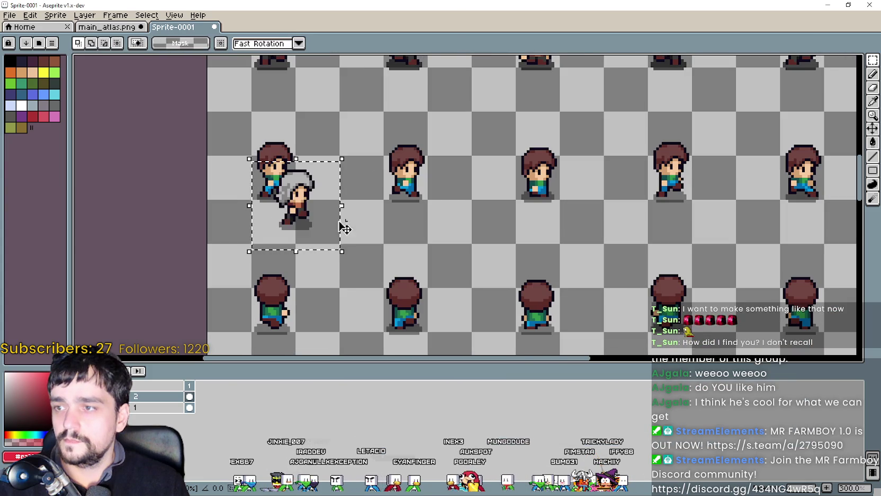
{"action": "scroll", "coordinate": [345, 226], "scroll_direction": "up", "scroll_amount": 2}
{"action": "mouse_move", "coordinate": [319, 232]}
{"action": "left_mouse_down"}
{"action": "mouse_move", "coordinate": [252, 188]}
{"action": "mouse_move", "coordinate": [280, 188]}
{"action": "left_mouse_up"}
{"action": "key", "text": "Return"}
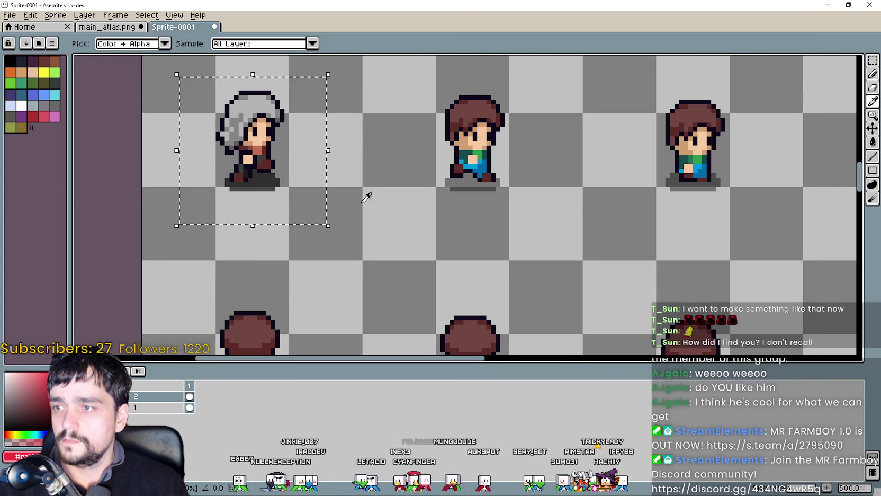
Select the next hooded walking frame and commit it over another brown-haired walker.
{"action": "key", "text": "alt+Tab"}
{"action": "left_click_drag", "start_coordinate": [604, 266], "coordinate": [673, 185]}
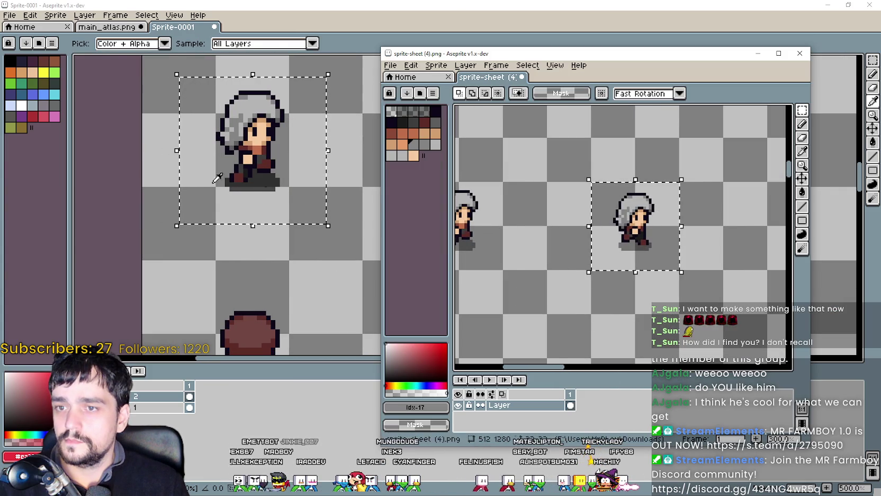
{"action": "key", "text": "ctrl+c"}
{"action": "key", "text": "alt+Tab"}
{"action": "scroll", "coordinate": [371, 212], "scroll_direction": "right", "scroll_amount": 3}
{"action": "key", "text": "ctrl+v"}
{"action": "mouse_move", "coordinate": [425, 246]}
{"action": "left_mouse_down"}
{"action": "mouse_move", "coordinate": [311, 237]}
{"action": "mouse_move", "coordinate": [375, 238]}
{"action": "left_mouse_up"}
{"action": "scroll", "coordinate": [311, 238], "scroll_direction": "up", "scroll_amount": 2}
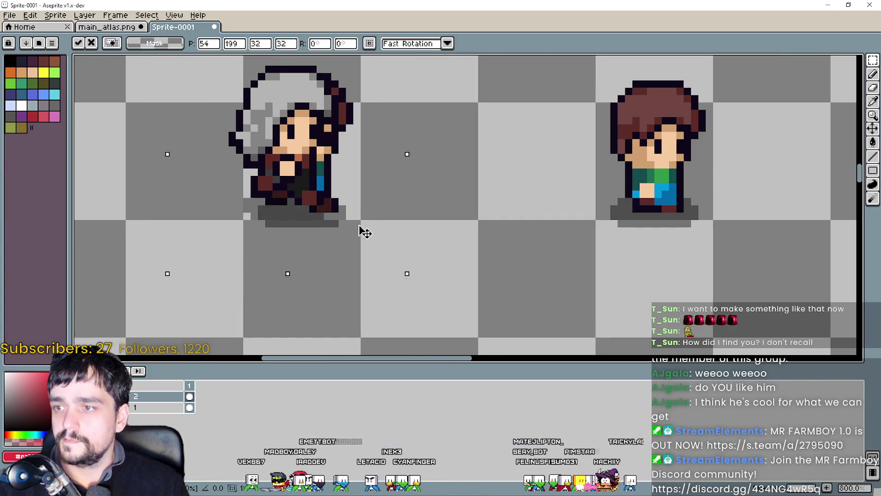
{"action": "key", "text": "Return"}
Place a hooded frame over the left brown-haired walker.
{"action": "key", "text": "alt+Tab"}
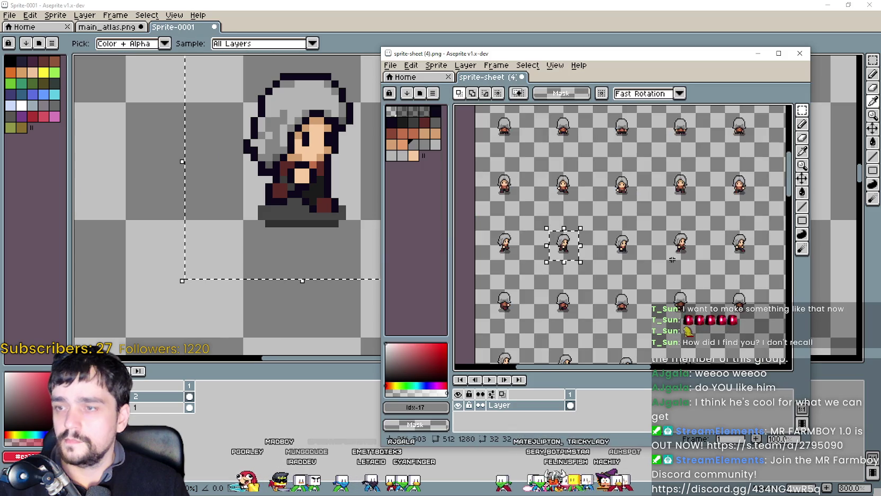
{"action": "key", "text": "ctrl+c"}
{"action": "key", "text": "alt+Tab"}
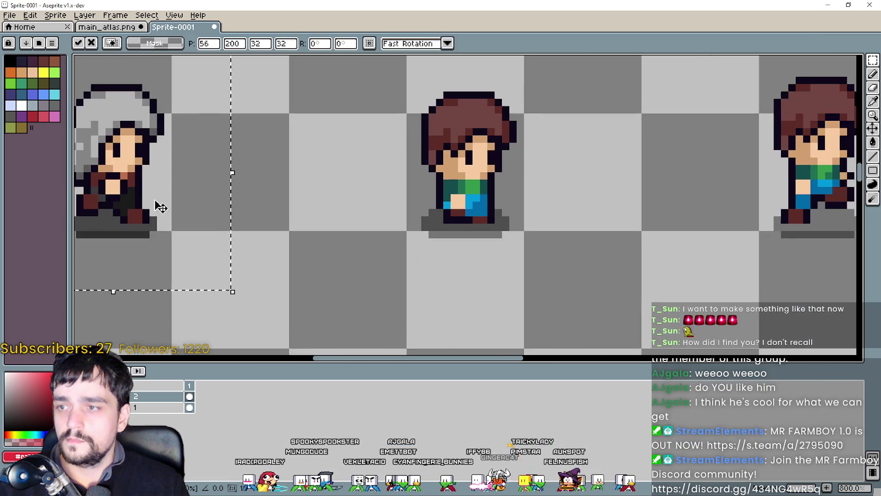
{"action": "scroll", "coordinate": [158, 207], "scroll_direction": "right", "scroll_amount": 3}
{"action": "key", "text": "ctrl+v"}
{"action": "left_click_drag", "start_coordinate": [659, 285], "coordinate": [448, 250]}
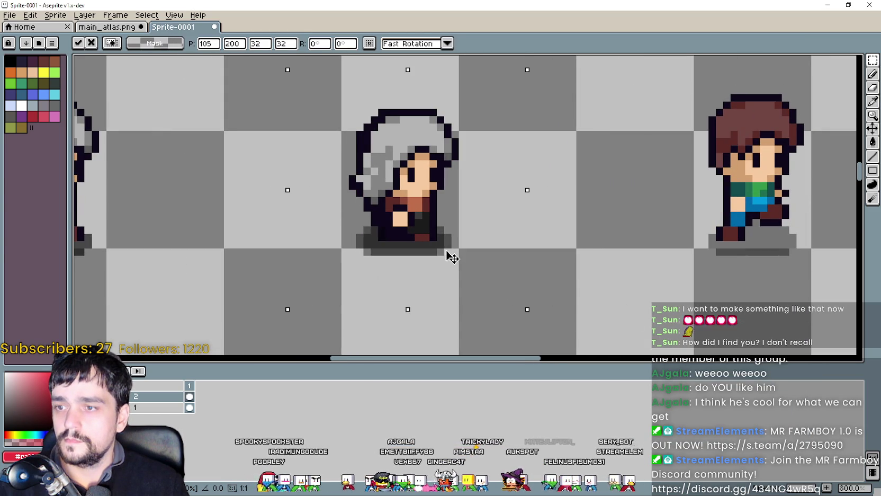
{"action": "key", "text": "Return"}
Place a hooded frame over the middle brown-haired walker.
{"action": "key", "text": "alt+Tab"}
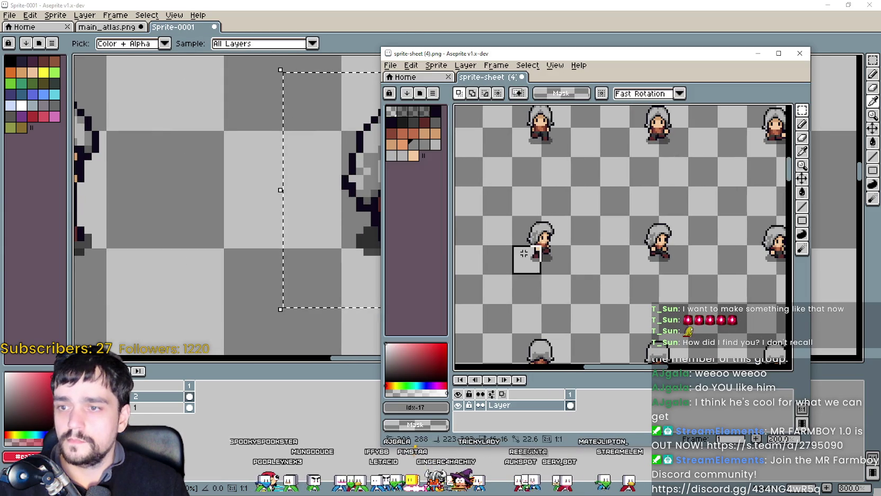
{"action": "key", "text": "ctrl+c"}
{"action": "key", "text": "alt+Tab"}
{"action": "scroll", "coordinate": [204, 222], "scroll_direction": "right", "scroll_amount": 3}
{"action": "key", "text": "ctrl+v"}
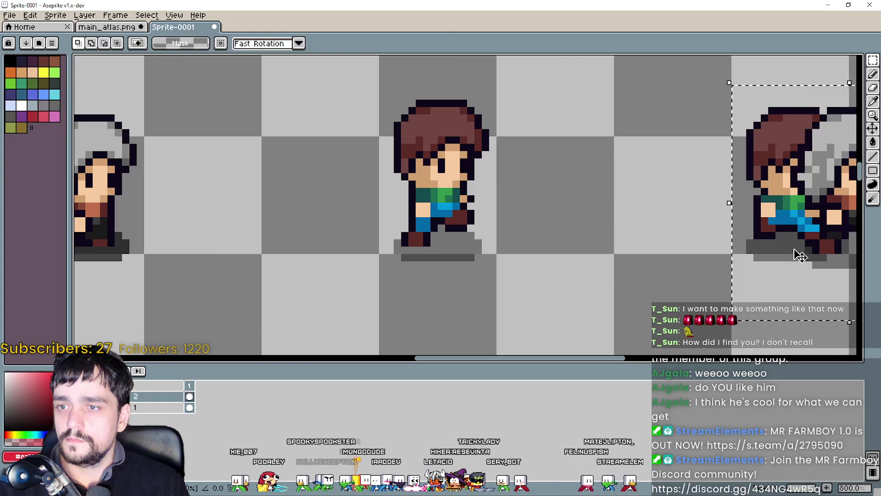
{"action": "left_click_drag", "start_coordinate": [796, 251], "coordinate": [398, 245]}
{"action": "key", "text": "Return"}
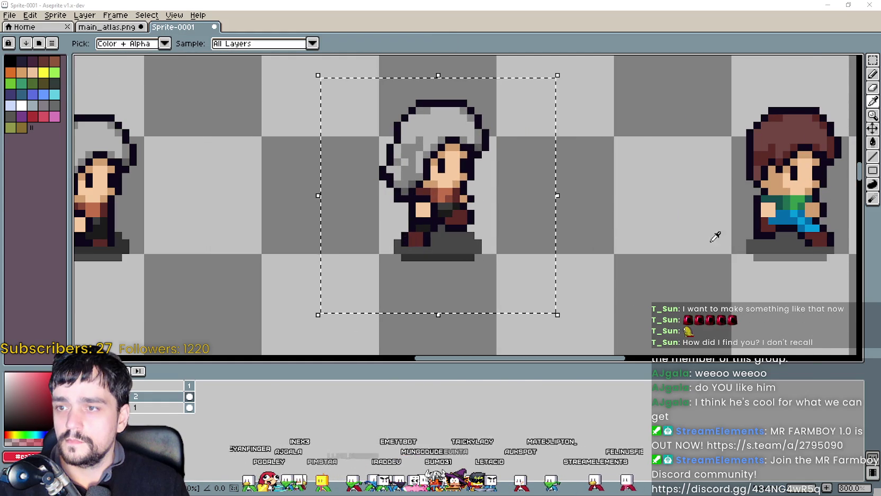
Copy another hooded frame and commit it over the next middle walker.
{"action": "key", "text": "alt+Tab"}
{"action": "left_click_drag", "start_coordinate": [566, 229], "coordinate": [569, 219]}
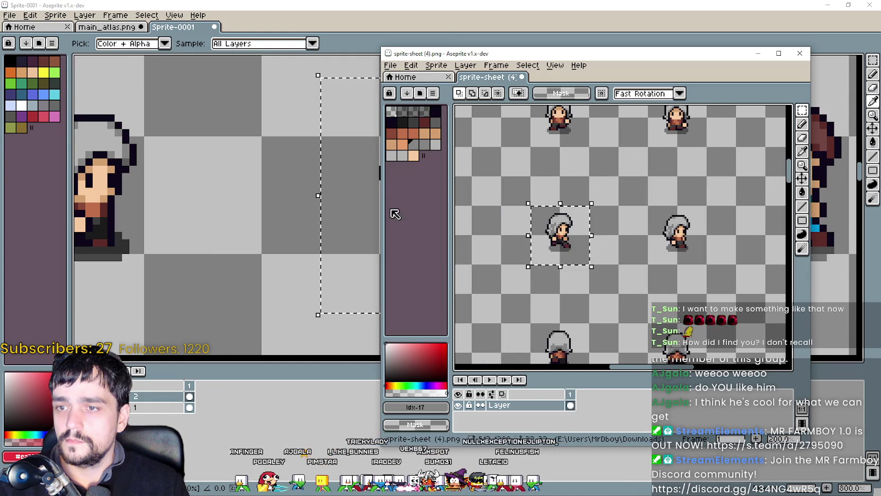
{"action": "key", "text": "ctrl+c"}
{"action": "key", "text": "alt+Tab"}
{"action": "key", "text": "ctrl+v"}
{"action": "mouse_move", "coordinate": [411, 210]}
{"action": "left_mouse_down"}
{"action": "mouse_move", "coordinate": [534, 247]}
{"action": "mouse_move", "coordinate": [507, 256]}
{"action": "mouse_move", "coordinate": [577, 243]}
{"action": "left_mouse_up"}
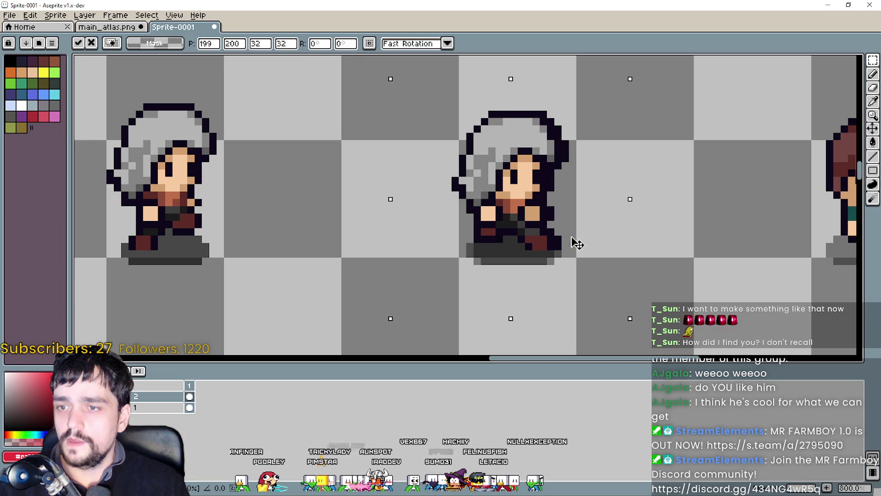
{"action": "key", "text": "Return"}
Cover one more brown-haired walker with a hooded frame and return to the sheet.
{"action": "key", "text": "alt+Tab"}
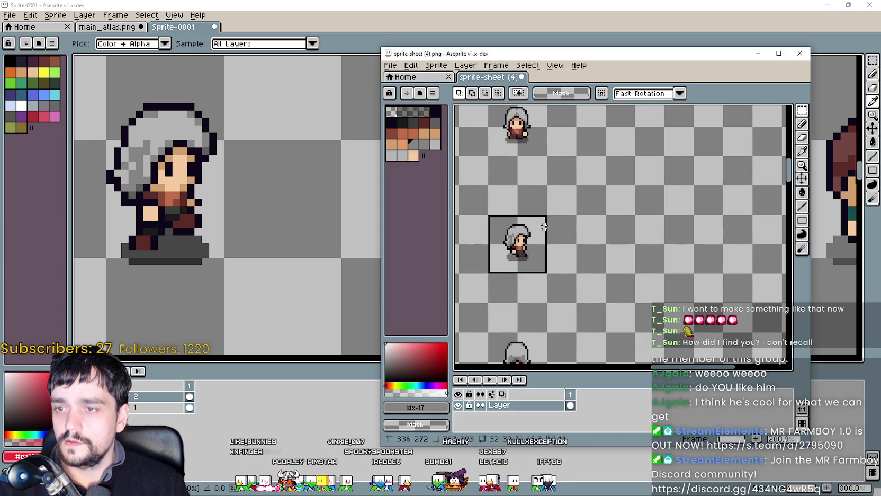
{"action": "key", "text": "ctrl+c"}
{"action": "key", "text": "alt+Tab"}
{"action": "key", "text": "ctrl+v"}
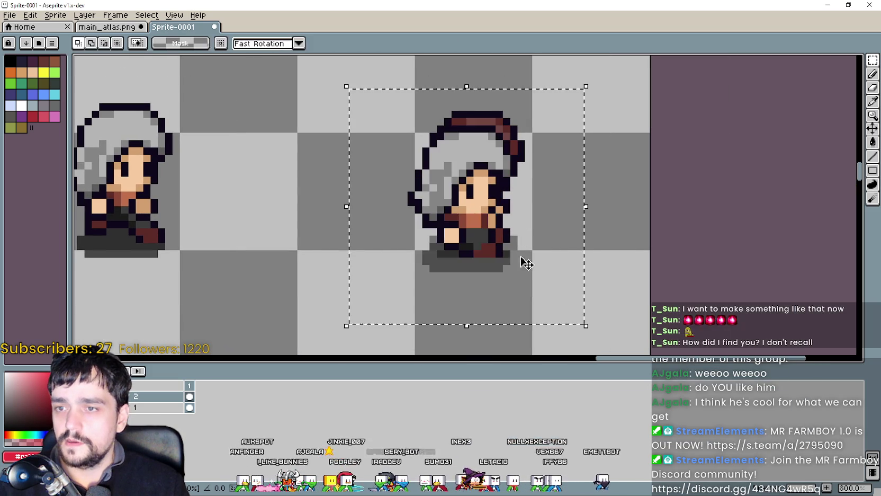
{"action": "mouse_move", "coordinate": [182, 246]}
{"action": "left_mouse_down"}
{"action": "mouse_move", "coordinate": [551, 247]}
{"action": "mouse_move", "coordinate": [522, 251]}
{"action": "left_mouse_up"}
{"action": "key", "text": "Return"}
{"action": "key", "text": "alt+Tab"}
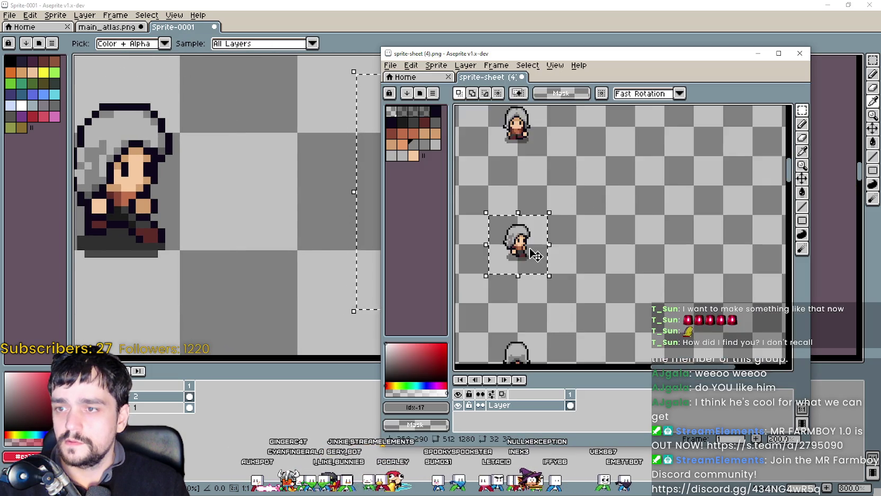
{"action": "scroll", "coordinate": [663, 245], "scroll_direction": "up", "scroll_amount": 1}
{"action": "scroll", "coordinate": [614, 249], "scroll_direction": "up", "scroll_amount": 1}
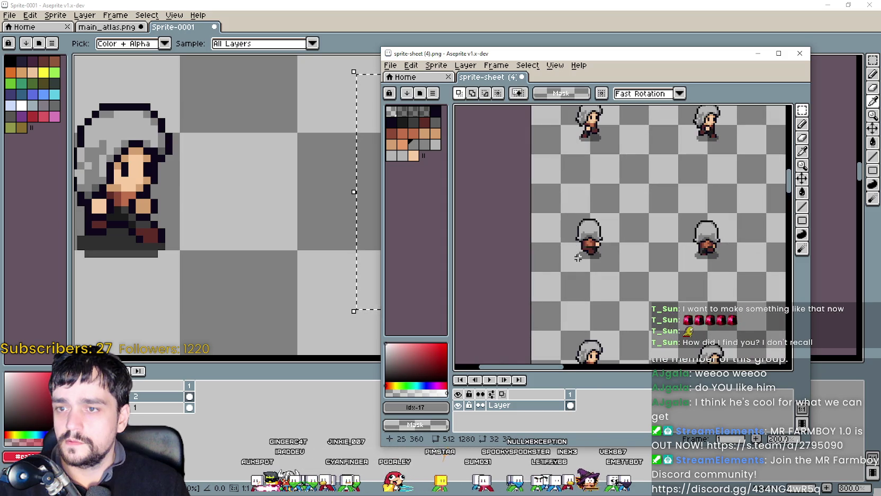
Paste a hooded back-view frame over the first brown-haired back view in Sprite-0001.
{"action": "scroll", "coordinate": [207, 226], "scroll_direction": "down", "scroll_amount": 2}
{"action": "key", "text": "alt+Tab"}
{"action": "scroll", "coordinate": [315, 167], "scroll_direction": "down", "scroll_amount": 2}
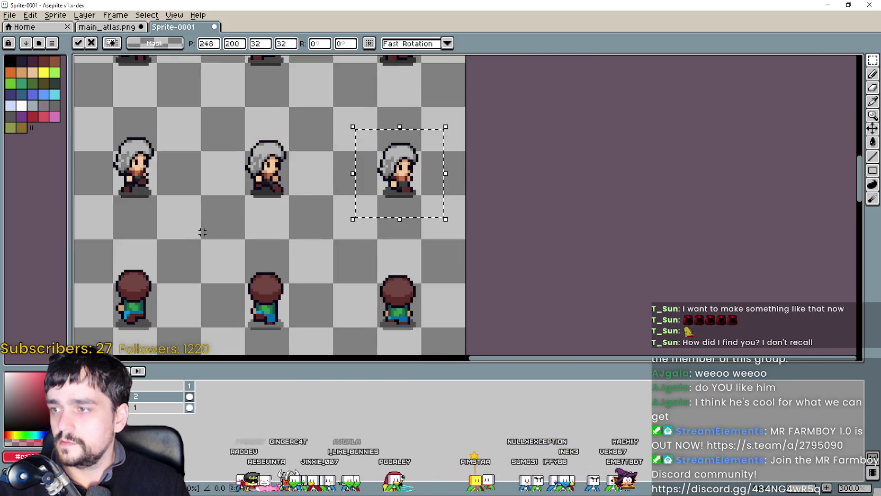
{"action": "mouse_move", "coordinate": [203, 231]}
{"action": "left_mouse_down"}
{"action": "mouse_move", "coordinate": [458, 181]}
{"action": "mouse_move", "coordinate": [618, 182]}
{"action": "left_mouse_up"}
{"action": "scroll", "coordinate": [340, 212], "scroll_direction": "up", "scroll_amount": 2}
{"action": "key", "text": "ctrl+v"}
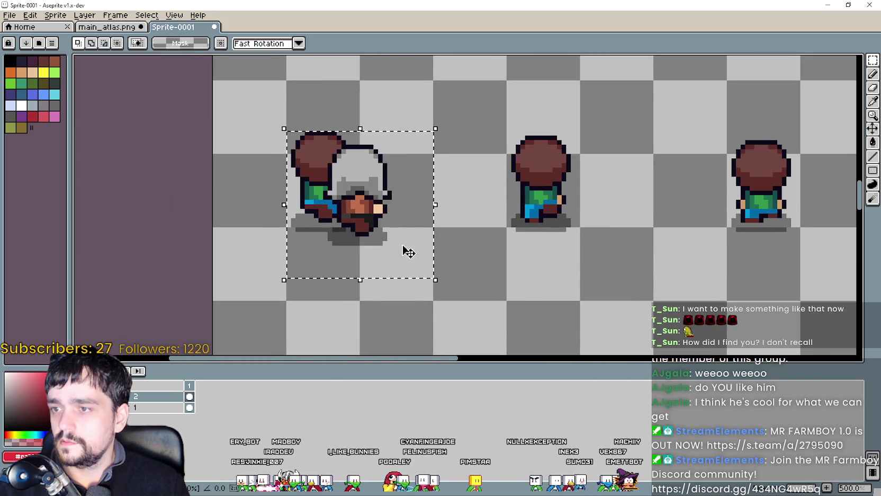
{"action": "left_click_drag", "start_coordinate": [403, 250], "coordinate": [343, 235]}
{"action": "key", "text": "alt+Tab"}
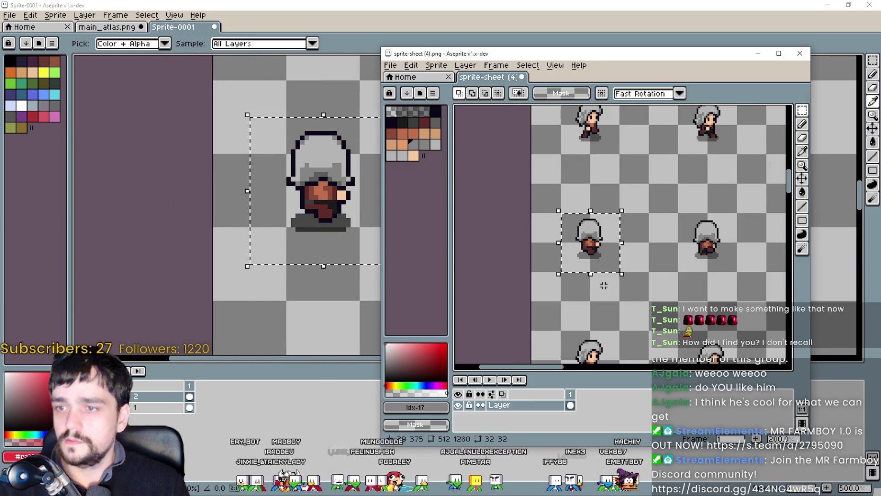
Copy the next hooded back-view frame from the sheet and cover another brown-haired back view.
{"action": "mouse_move", "coordinate": [566, 208]}
{"action": "left_mouse_down"}
{"action": "mouse_move", "coordinate": [623, 265]}
{"action": "mouse_move", "coordinate": [466, 250]}
{"action": "mouse_move", "coordinate": [483, 243]}
{"action": "left_mouse_up"}
{"action": "key", "text": "ctrl+c"}
{"action": "key", "text": "alt+Tab"}
{"action": "key", "text": "ctrl+v"}
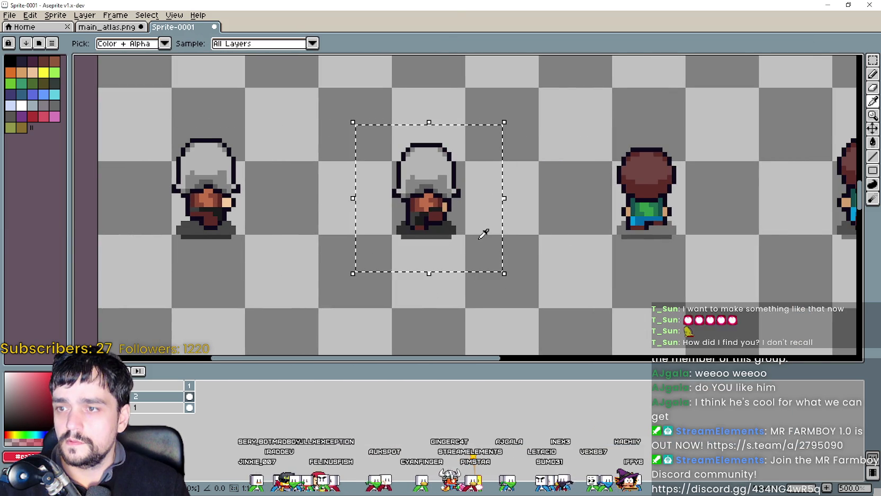
{"action": "key", "text": "alt+Tab"}
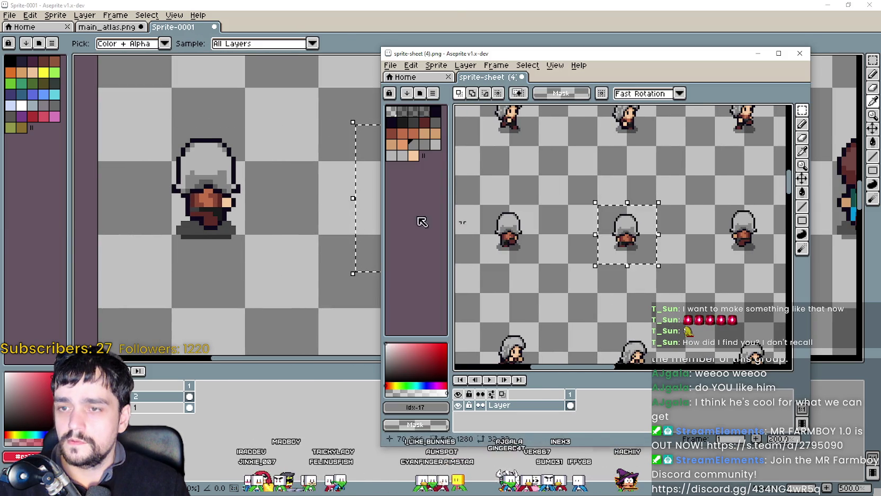
{"action": "key", "text": "ctrl+c"}
{"action": "key", "text": "alt+Tab"}
{"action": "key", "text": "ctrl+v"}
{"action": "mouse_move", "coordinate": [255, 218]}
{"action": "left_mouse_down"}
{"action": "mouse_move", "coordinate": [658, 246]}
{"action": "mouse_move", "coordinate": [453, 247]}
{"action": "mouse_move", "coordinate": [468, 242]}
{"action": "left_mouse_up"}
{"action": "key", "text": "alt+Tab"}
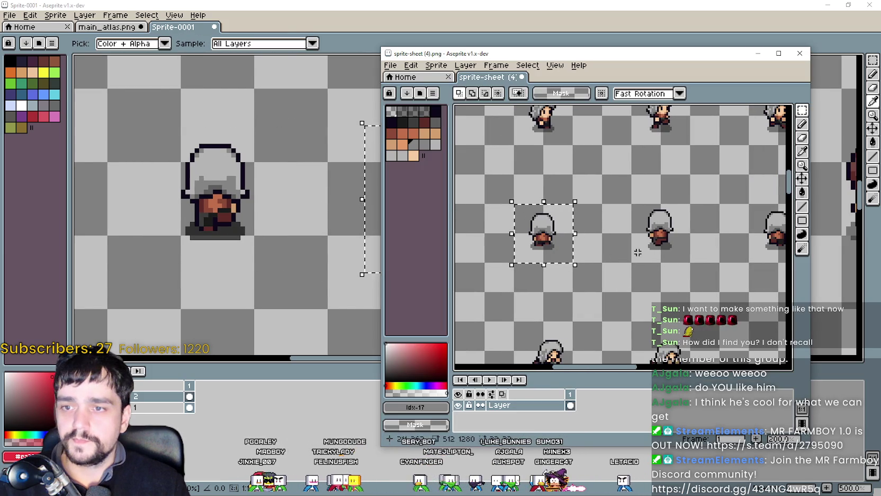
Paste two more hooded back-view frames over the following brown-haired back views.
{"action": "key", "text": "ctrl+c"}
{"action": "key", "text": "alt+Tab"}
{"action": "key", "text": "ctrl+v"}
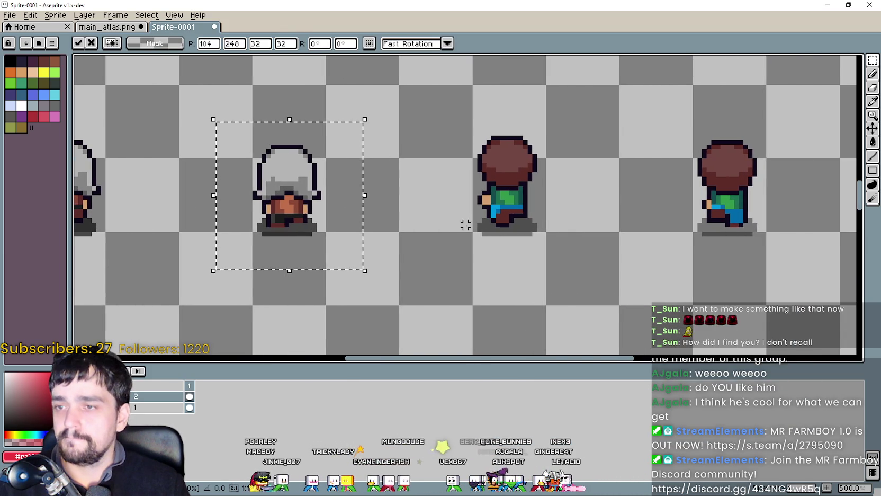
{"action": "mouse_move", "coordinate": [297, 223]}
{"action": "left_mouse_down"}
{"action": "mouse_move", "coordinate": [754, 262]}
{"action": "mouse_move", "coordinate": [528, 254]}
{"action": "mouse_move", "coordinate": [560, 245]}
{"action": "left_mouse_up"}
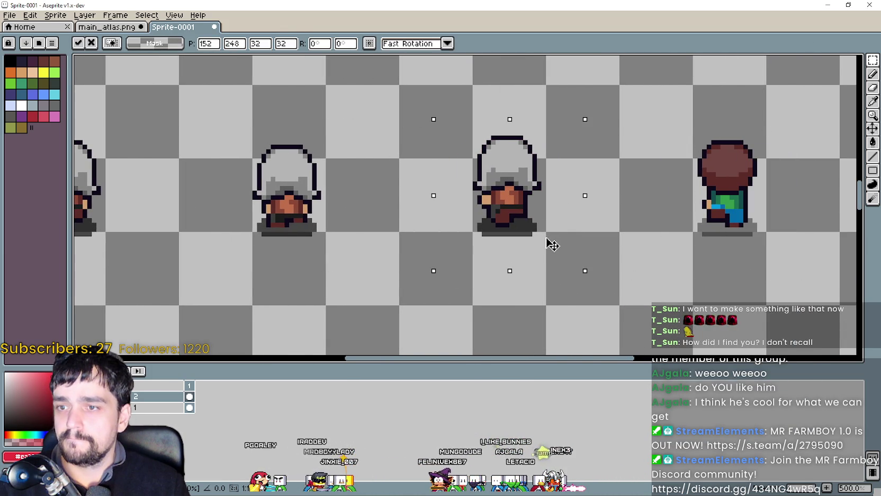
{"action": "key", "text": "alt+Tab"}
{"action": "scroll", "coordinate": [556, 248], "scroll_direction": "up", "scroll_amount": 2}
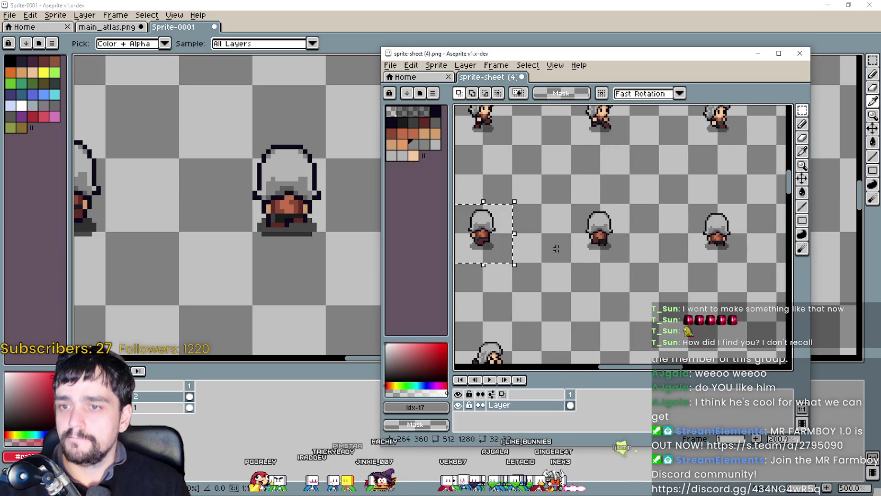
{"action": "key", "text": "ctrl+c"}
{"action": "key", "text": "alt+Tab"}
{"action": "key", "text": "ctrl+v"}
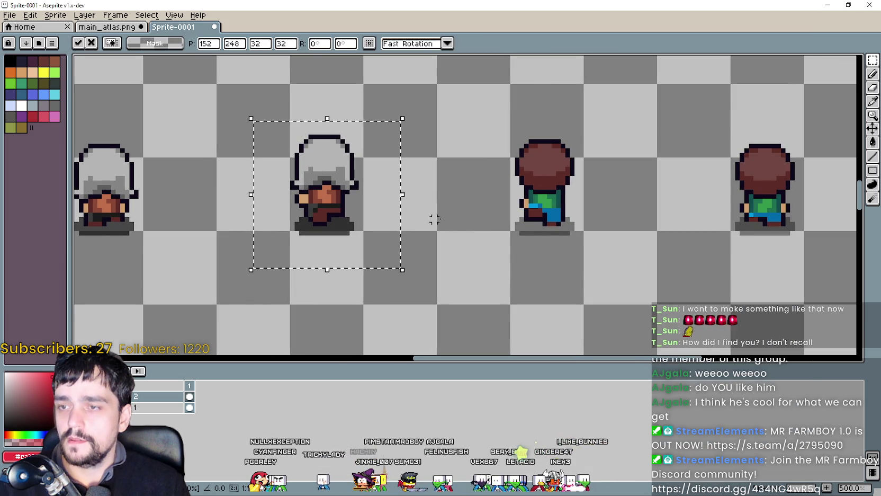
{"action": "mouse_move", "coordinate": [339, 223]}
{"action": "left_mouse_down"}
{"action": "mouse_move", "coordinate": [482, 237]}
{"action": "mouse_move", "coordinate": [557, 231]}
{"action": "left_mouse_up"}
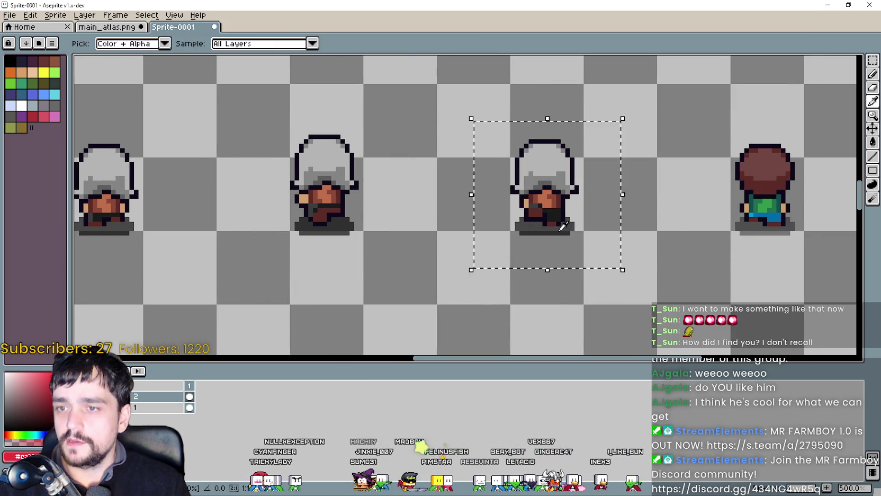
Place a copied hooded sprite on the third slot, nudged one pixel left to align.
{"action": "key", "text": "alt+Tab"}
{"action": "scroll", "coordinate": [587, 256], "scroll_direction": "right", "scroll_amount": 3}
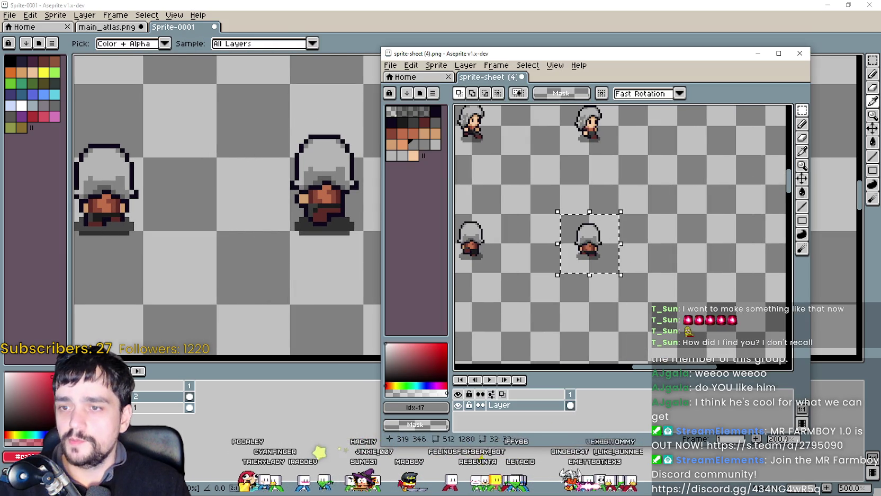
{"action": "key", "text": "ctrl+c"}
{"action": "key", "text": "alt+Tab"}
{"action": "key", "text": "ctrl+v"}
{"action": "scroll", "coordinate": [468, 229], "scroll_direction": "right", "scroll_amount": 3}
{"action": "mouse_move", "coordinate": [346, 253]}
{"action": "left_mouse_down"}
{"action": "mouse_move", "coordinate": [549, 274]}
{"action": "mouse_move", "coordinate": [561, 253]}
{"action": "left_mouse_up"}
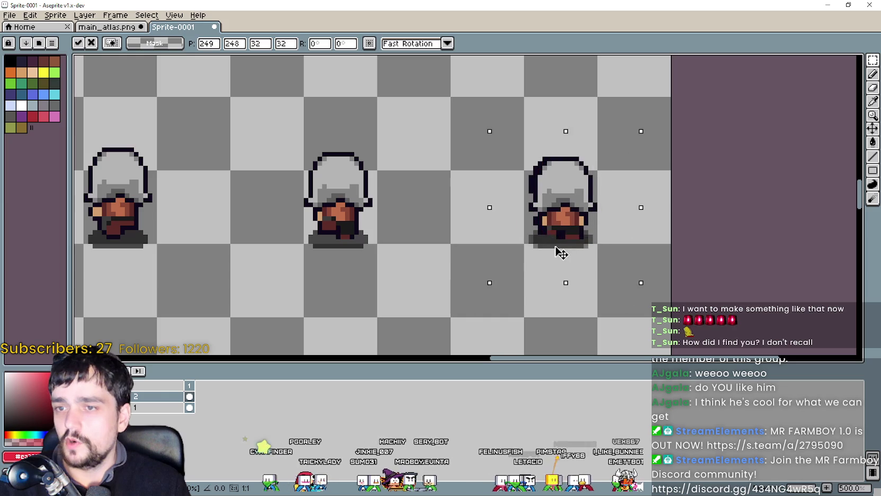
{"action": "key", "text": "Left"}
{"action": "scroll", "coordinate": [521, 261], "scroll_direction": "down", "scroll_amount": 3}
{"action": "scroll", "coordinate": [353, 252], "scroll_direction": "left", "scroll_amount": 5}
{"action": "scroll", "coordinate": [352, 252], "scroll_direction": "up", "scroll_amount": 1}
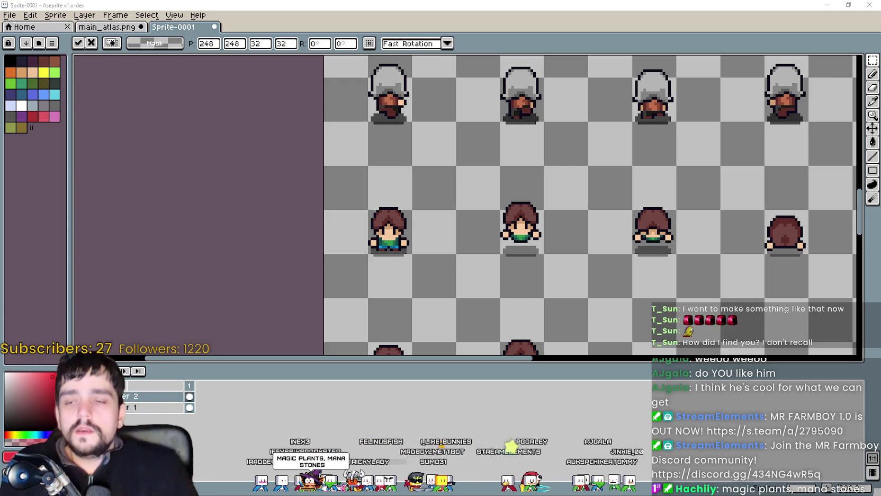
{"action": "left_click_drag", "start_coordinate": [529, 203], "coordinate": [444, 232]}
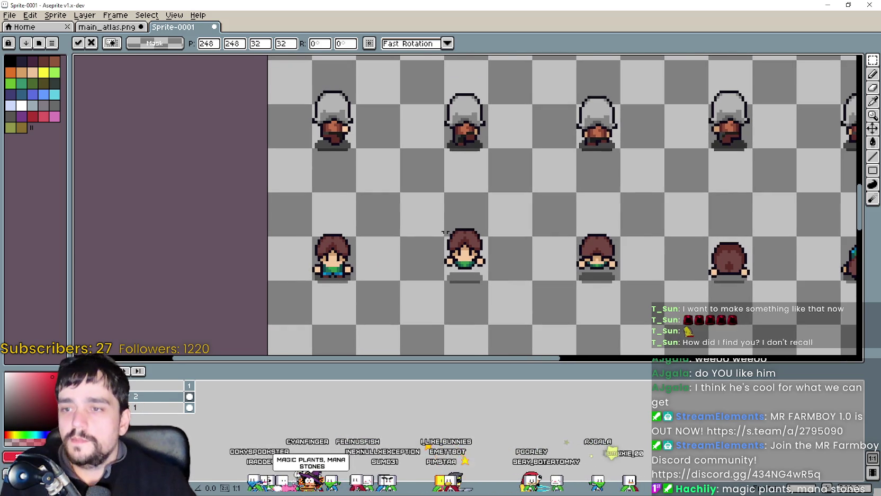
{"action": "scroll", "coordinate": [451, 221], "scroll_direction": "down", "scroll_amount": 1}
{"action": "left_click_drag", "start_coordinate": [602, 190], "coordinate": [524, 200]}
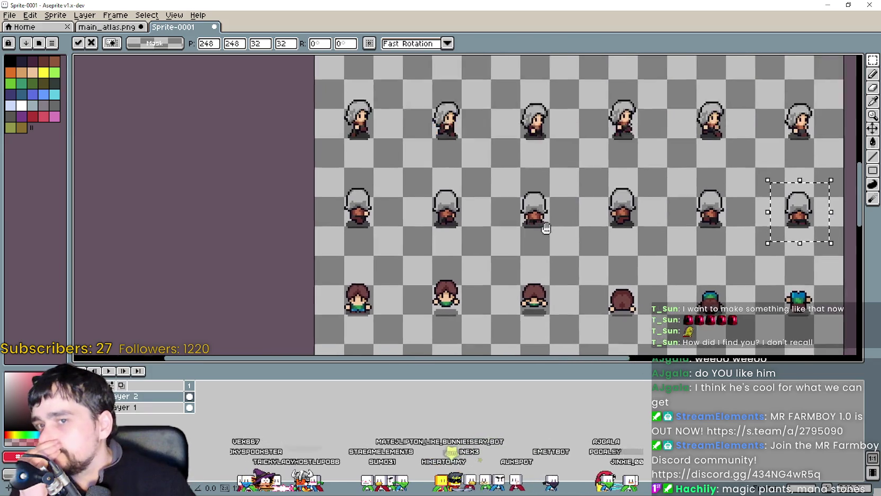
{"action": "scroll", "coordinate": [418, 201], "scroll_direction": "up", "scroll_amount": 1}
{"action": "key", "text": "i"}
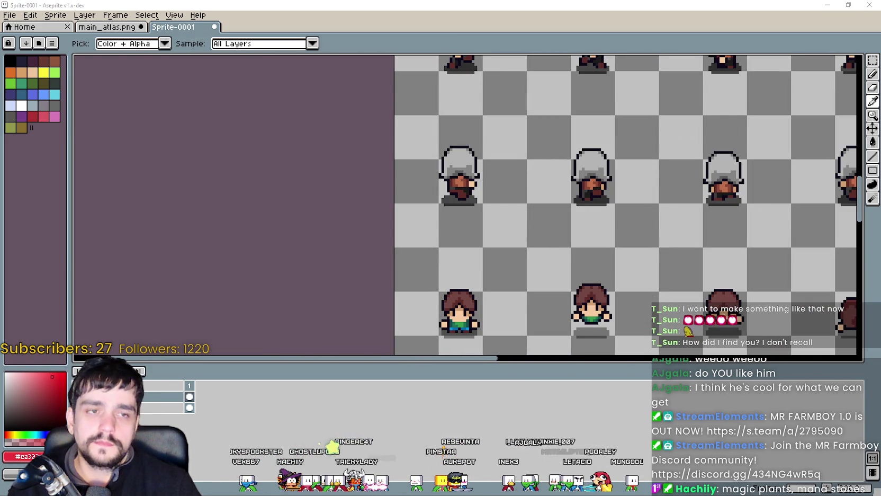
{"action": "key", "text": "m"}
{"action": "left_click_drag", "start_coordinate": [395, 226], "coordinate": [331, 230]}
{"action": "scroll", "coordinate": [436, 170], "scroll_direction": "up", "scroll_amount": 1}
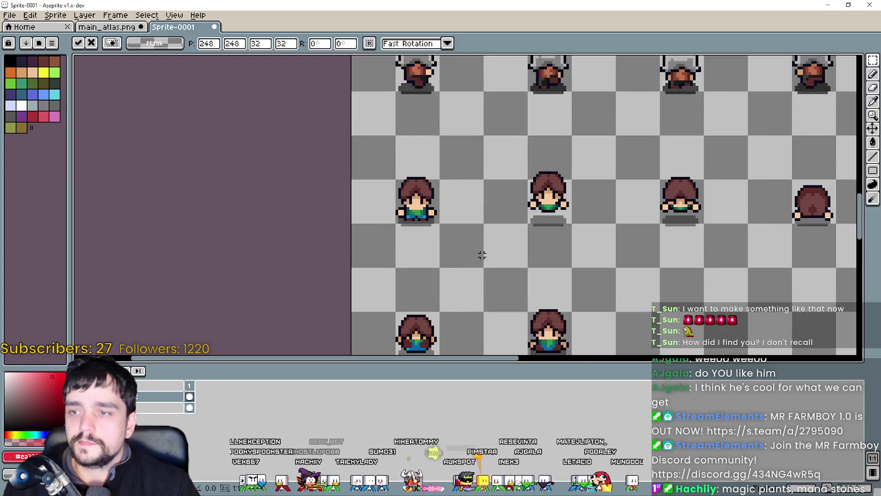
{"action": "left_click_drag", "start_coordinate": [482, 252], "coordinate": [484, 206]}
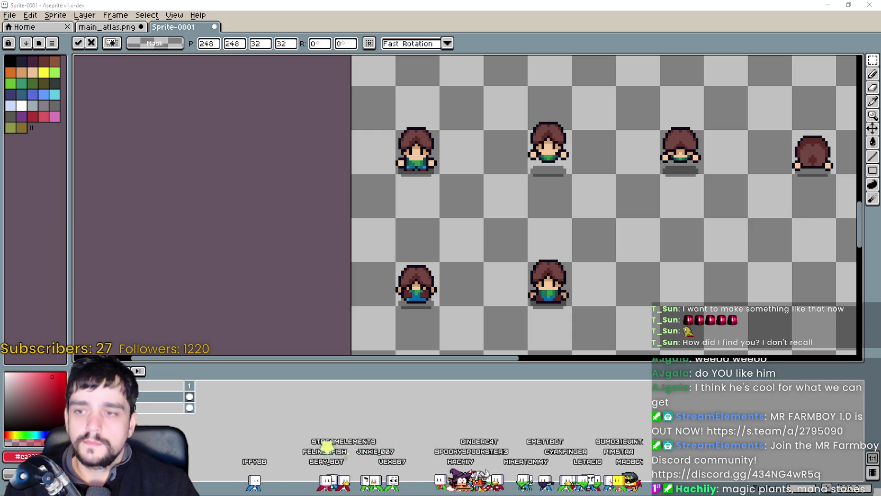
Paste the hooded front frame onto the first brown-haired frame of the middle row.
{"action": "key", "text": "alt+Tab"}
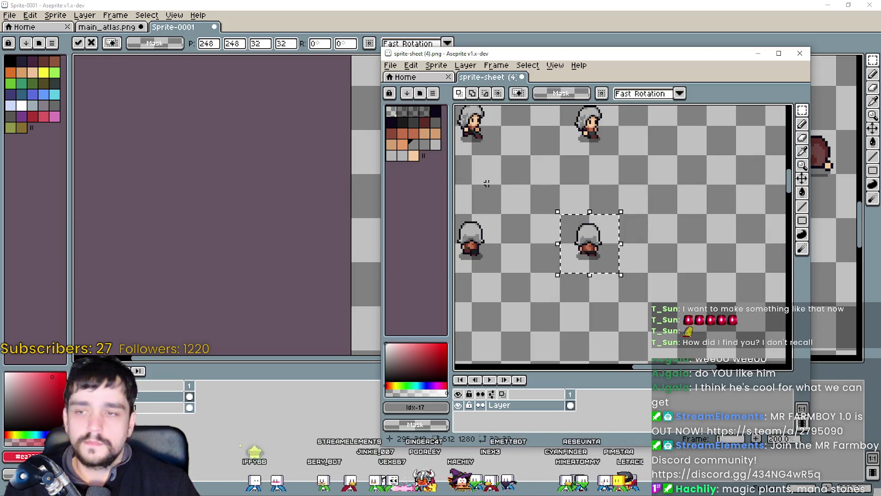
{"action": "scroll", "coordinate": [590, 148], "scroll_direction": "down", "scroll_amount": 3}
{"action": "scroll", "coordinate": [665, 148], "scroll_direction": "down", "scroll_amount": 2}
{"action": "scroll", "coordinate": [482, 162], "scroll_direction": "up", "scroll_amount": 5}
{"action": "mouse_move", "coordinate": [482, 162]}
{"action": "left_mouse_down"}
{"action": "mouse_move", "coordinate": [597, 255]}
{"action": "mouse_move", "coordinate": [651, 203]}
{"action": "left_mouse_up"}
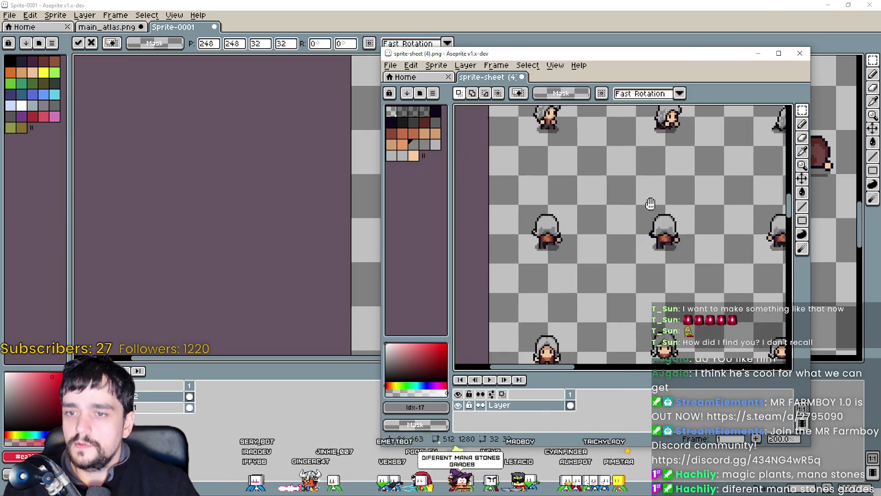
{"action": "mouse_move", "coordinate": [650, 204]}
{"action": "left_mouse_down"}
{"action": "mouse_move", "coordinate": [536, 166]}
{"action": "mouse_move", "coordinate": [544, 212]}
{"action": "left_mouse_up"}
{"action": "left_click_drag", "start_coordinate": [535, 58], "coordinate": [499, 125]}
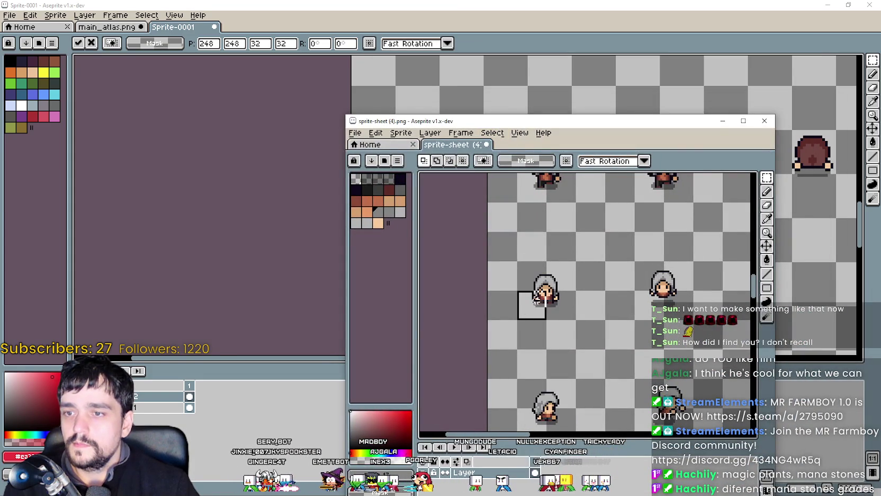
{"action": "scroll", "coordinate": [407, 227], "scroll_direction": "up", "scroll_amount": 2}
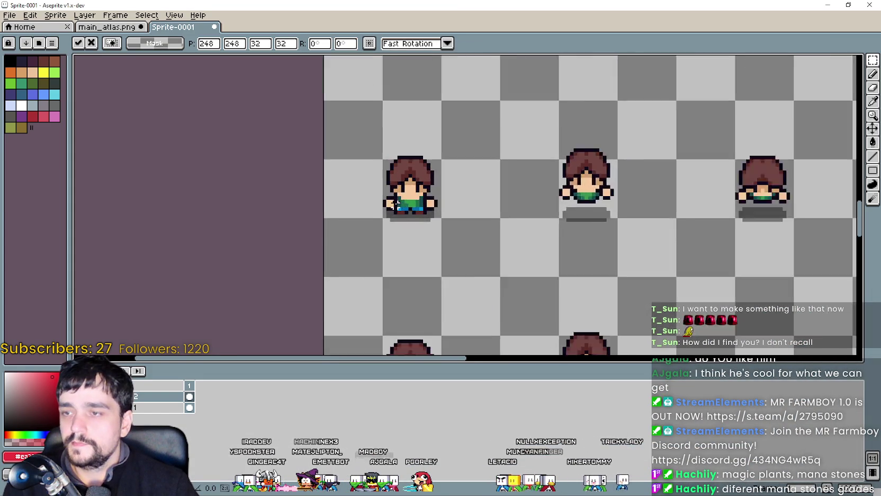
{"action": "key", "text": "ctrl+v"}
{"action": "left_click_drag", "start_coordinate": [407, 227], "coordinate": [422, 220]}
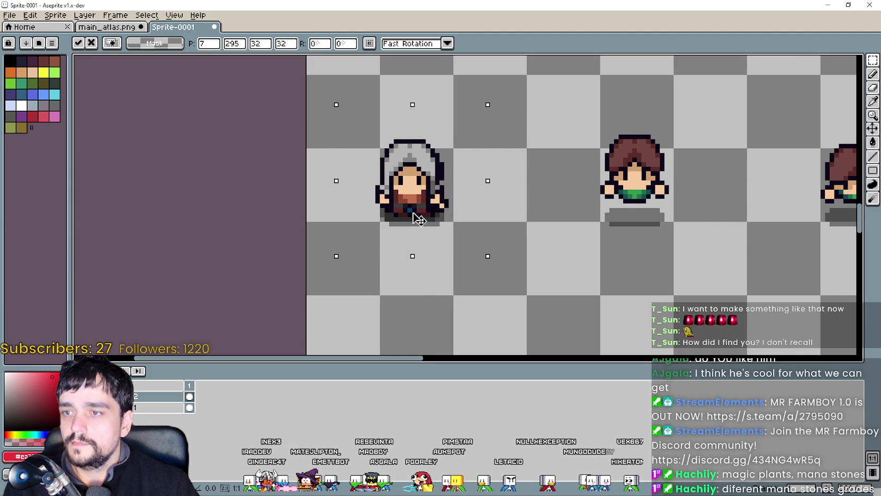
Copy the next hooded front frame and place it beside the first hooded frame.
{"action": "key", "text": "alt+Tab"}
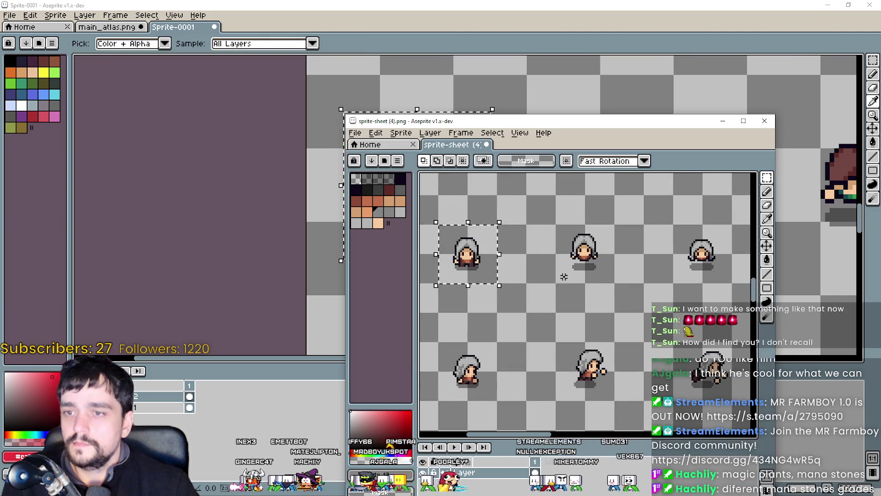
{"action": "key", "text": "ctrl+c"}
{"action": "key", "text": "alt+Tab"}
{"action": "key", "text": "ctrl+v"}
{"action": "mouse_move", "coordinate": [721, 227]}
{"action": "left_mouse_down"}
{"action": "mouse_move", "coordinate": [608, 220]}
{"action": "mouse_move", "coordinate": [611, 213]}
{"action": "left_mouse_up"}
{"action": "key", "text": "alt+Tab"}
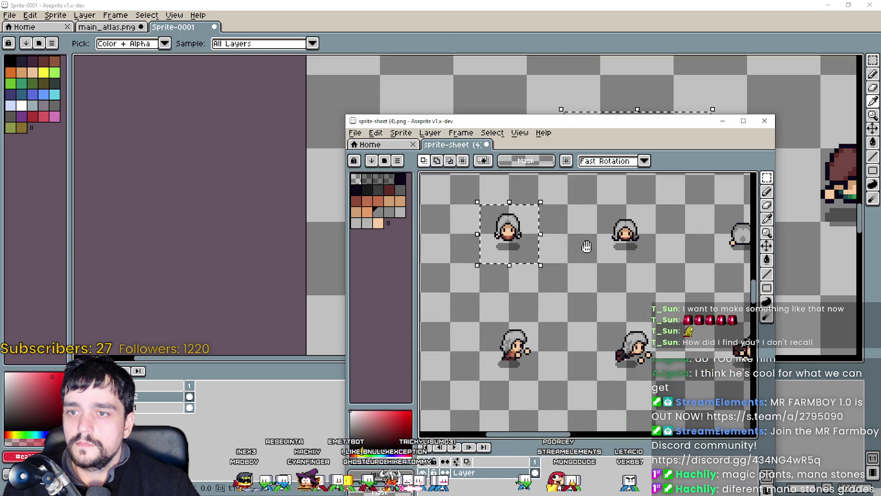
{"action": "key", "text": "alt+Tab"}
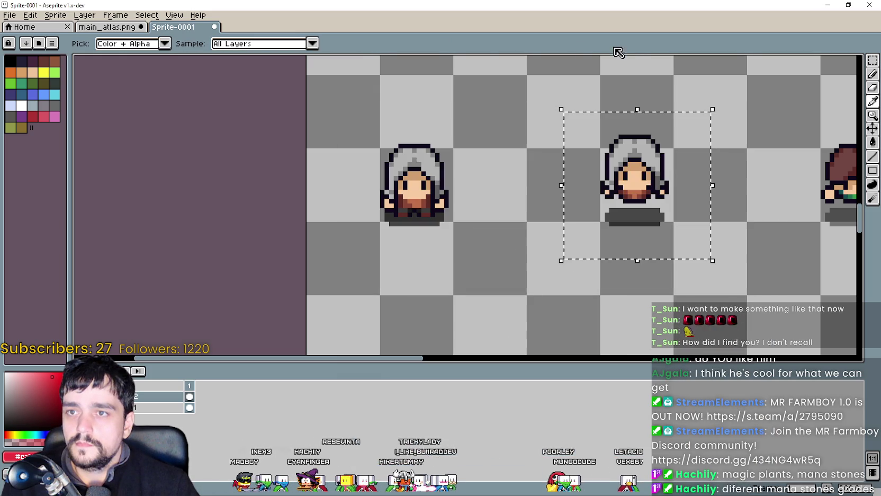
Fill the middle slot with a hooded frame and the empty slot with the grey back view.
{"action": "key", "text": "ctrl+v"}
{"action": "left_click_drag", "start_coordinate": [689, 168], "coordinate": [579, 266]}
{"action": "left_click_drag", "start_coordinate": [722, 262], "coordinate": [535, 271]}
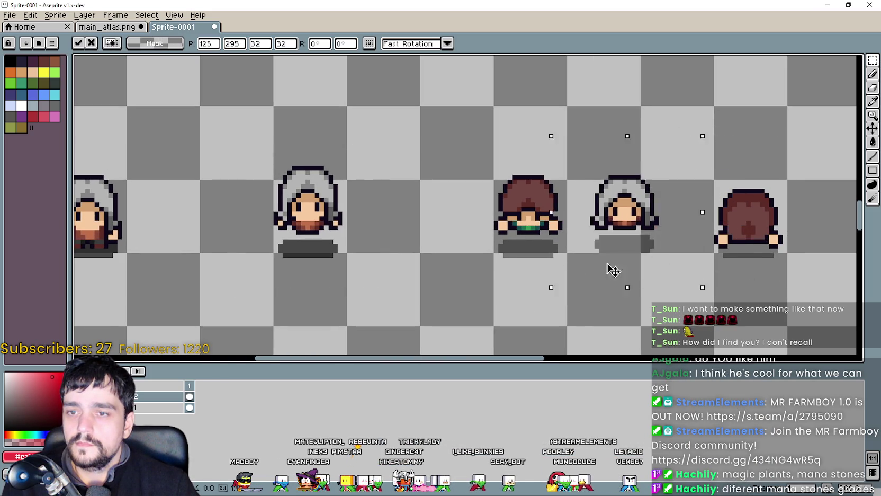
{"action": "key", "text": "alt+Tab"}
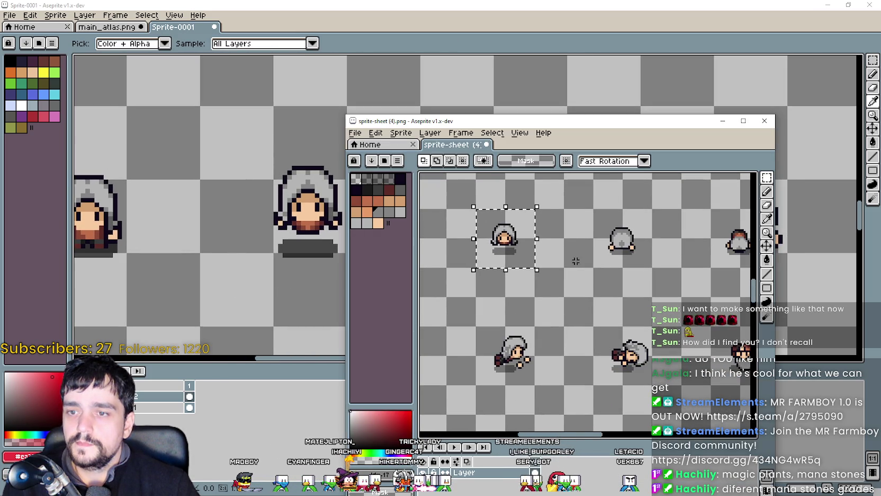
{"action": "key", "text": "alt+Tab"}
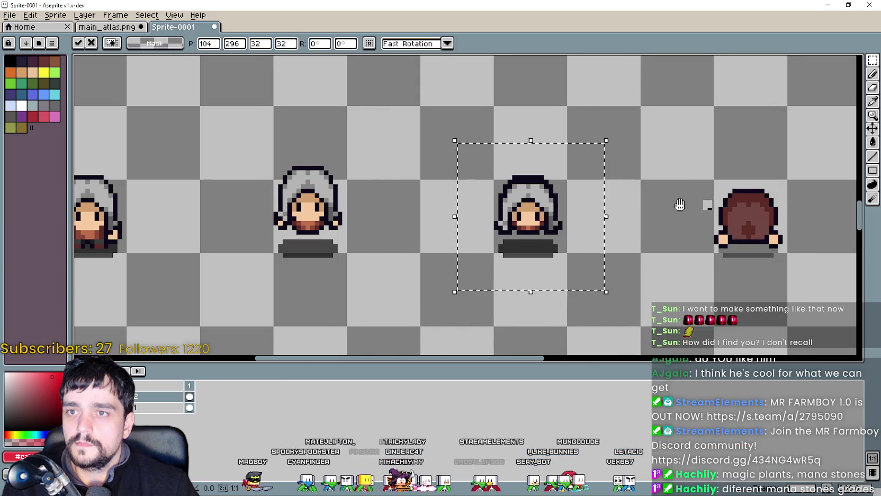
{"action": "key", "text": "ctrl+v"}
{"action": "mouse_move", "coordinate": [486, 233]}
{"action": "left_mouse_down"}
{"action": "mouse_move", "coordinate": [638, 252]}
{"action": "mouse_move", "coordinate": [639, 238]}
{"action": "left_mouse_up"}
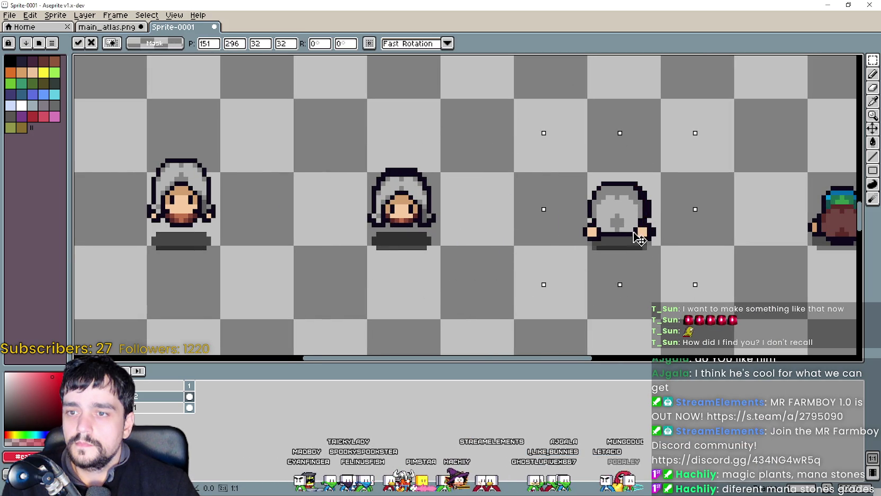
Paste the next copied hooded frame onto the following slot.
{"action": "key", "text": "alt+Tab"}
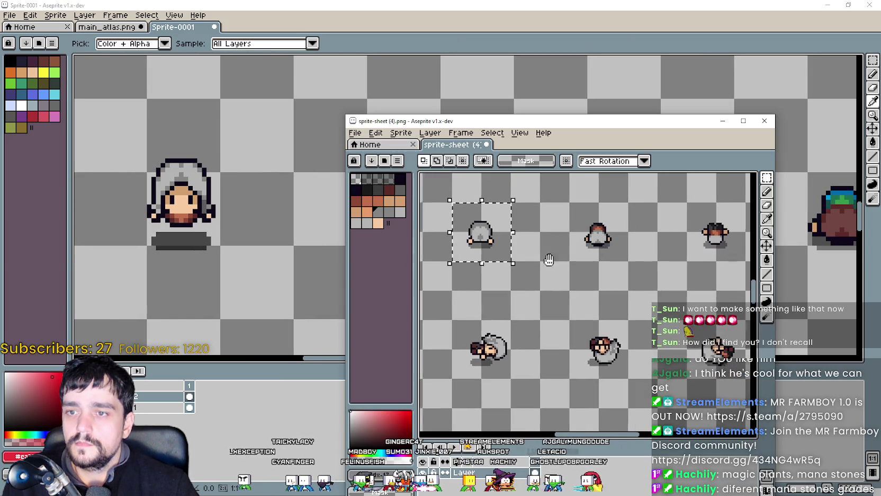
{"action": "key", "text": "alt+Tab"}
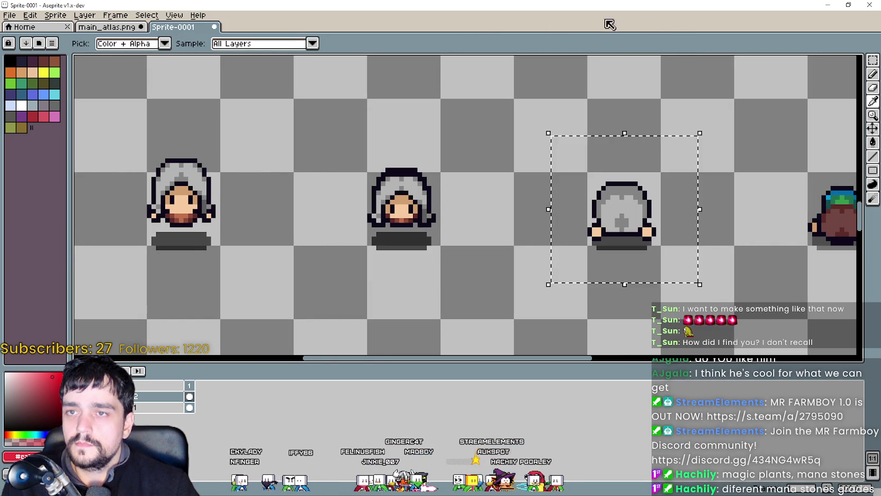
{"action": "key", "text": "ctrl+v"}
{"action": "mouse_move", "coordinate": [466, 245]}
{"action": "left_mouse_down"}
{"action": "mouse_move", "coordinate": [476, 253]}
{"action": "mouse_move", "coordinate": [656, 258]}
{"action": "left_mouse_up"}
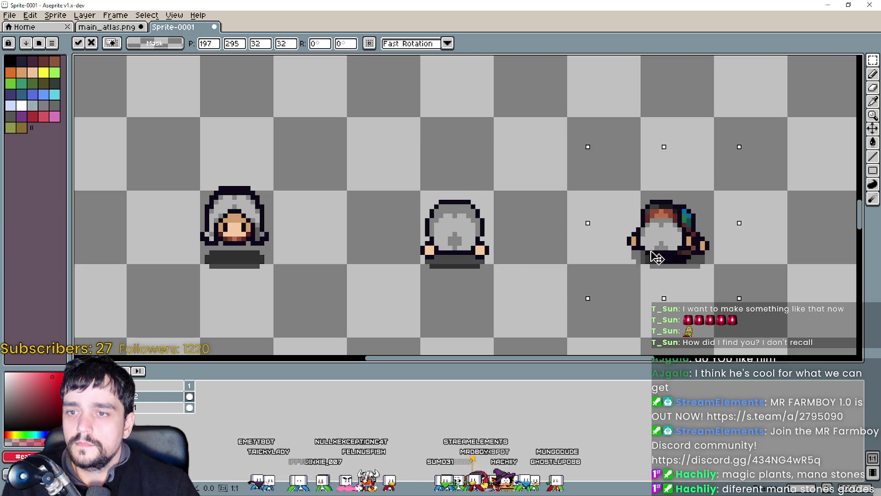
Paste another hooded frame over the blue character in the row.
{"action": "key", "text": "alt+Tab"}
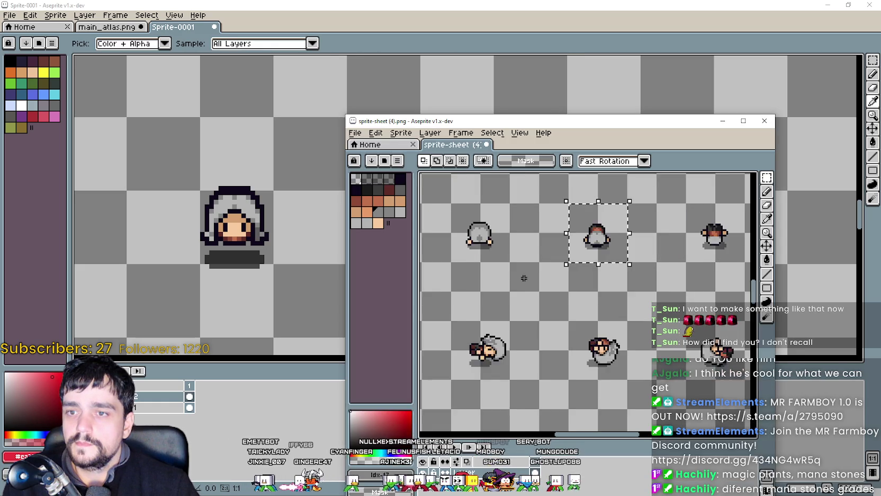
{"action": "scroll", "coordinate": [556, 250], "scroll_direction": "down", "scroll_amount": 3}
{"action": "scroll", "coordinate": [628, 265], "scroll_direction": "up", "scroll_amount": 3}
{"action": "left_click_drag", "start_coordinate": [628, 265], "coordinate": [576, 269]}
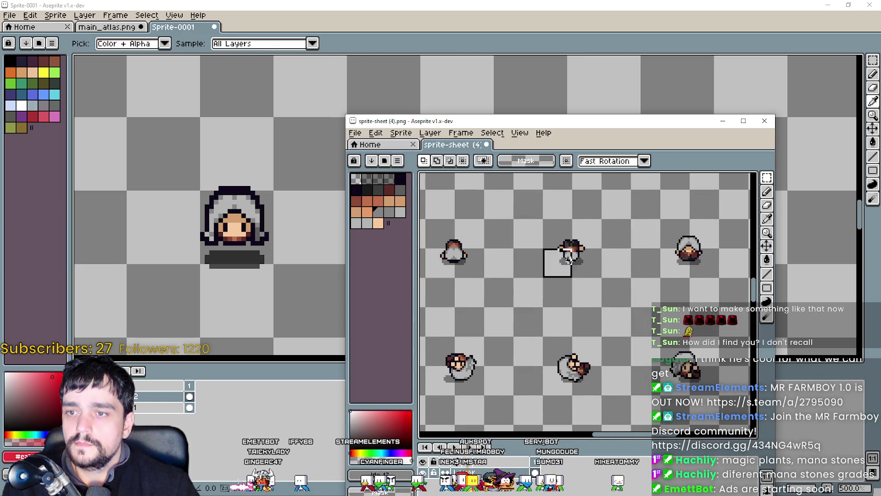
{"action": "key", "text": "alt+Tab"}
{"action": "key", "text": "ctrl+v"}
{"action": "scroll", "coordinate": [648, 223], "scroll_direction": "down", "scroll_amount": 2}
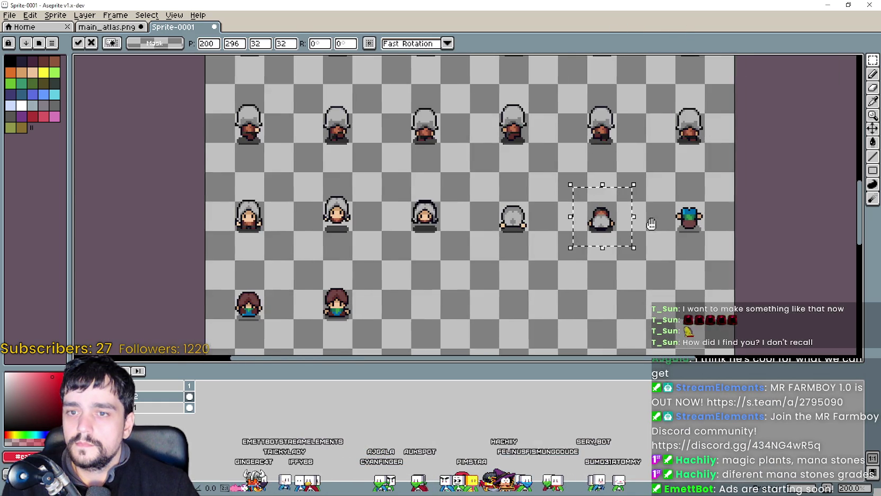
{"action": "scroll", "coordinate": [645, 240], "scroll_direction": "up", "scroll_amount": 1}
{"action": "scroll", "coordinate": [646, 240], "scroll_direction": "up", "scroll_amount": 2}
{"action": "mouse_move", "coordinate": [462, 235]}
{"action": "left_mouse_down"}
{"action": "mouse_move", "coordinate": [634, 238]}
{"action": "mouse_move", "coordinate": [635, 247]}
{"action": "left_mouse_up"}
Cover the remaining brown-haired frame with the hooded side-view frame.
{"action": "key", "text": "alt+Tab"}
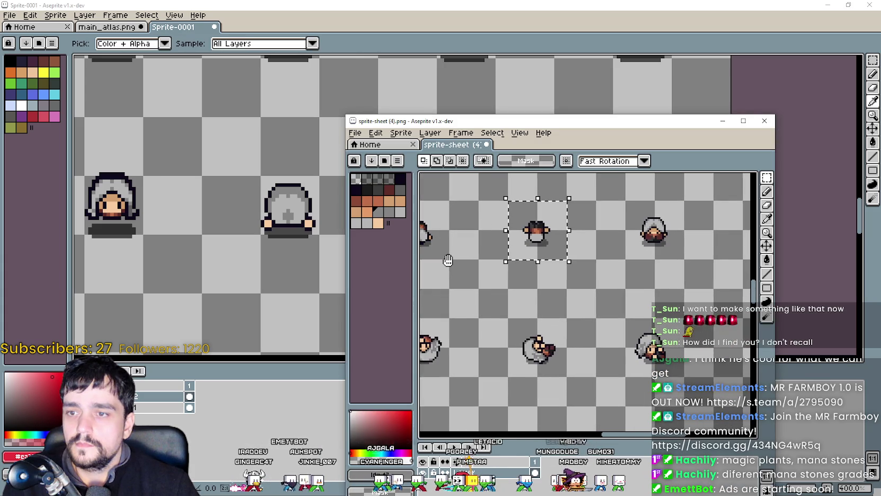
{"action": "key", "text": "alt+Tab"}
{"action": "key", "text": "ctrl+v"}
{"action": "scroll", "coordinate": [339, 217], "scroll_direction": "down", "scroll_amount": 1}
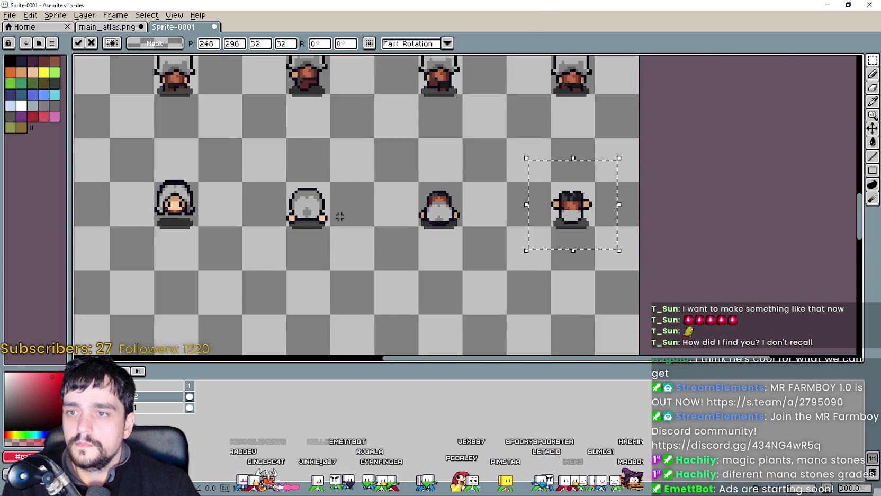
{"action": "scroll", "coordinate": [567, 166], "scroll_direction": "left", "scroll_amount": 5}
{"action": "scroll", "coordinate": [392, 224], "scroll_direction": "left", "scroll_amount": 1}
{"action": "left_click_drag", "start_coordinate": [392, 224], "coordinate": [389, 270]}
{"action": "scroll", "coordinate": [393, 232], "scroll_direction": "up", "scroll_amount": 2}
{"action": "key", "text": "alt+Tab"}
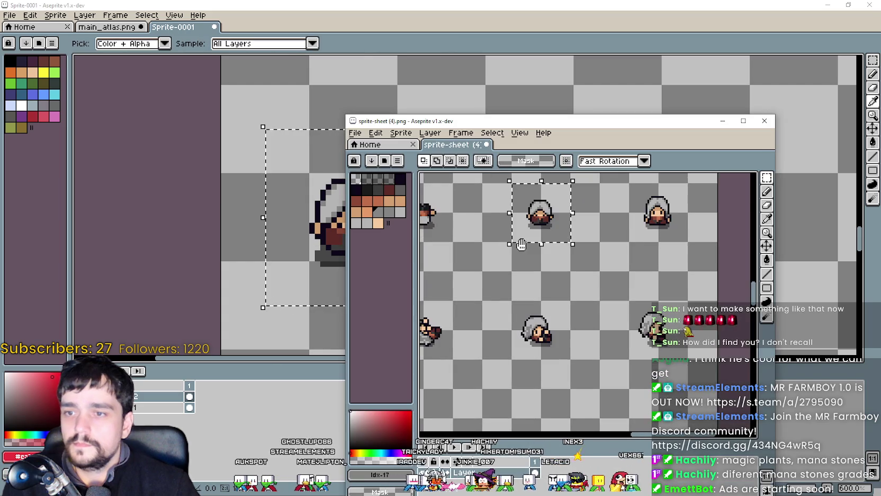
Paste the hooded sprite over the brown-haired character in the walking row.
{"action": "key", "text": "alt+Tab"}
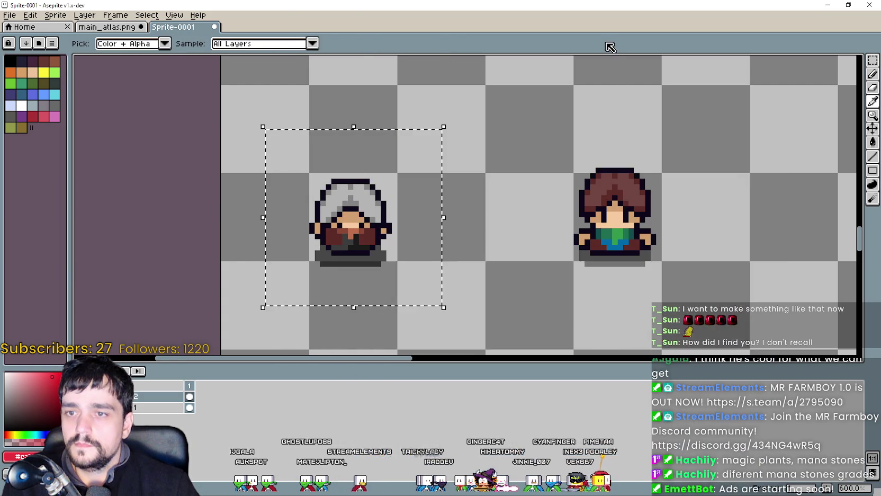
{"action": "key", "text": "ctrl+v"}
{"action": "left_click_drag", "start_coordinate": [286, 233], "coordinate": [559, 232]}
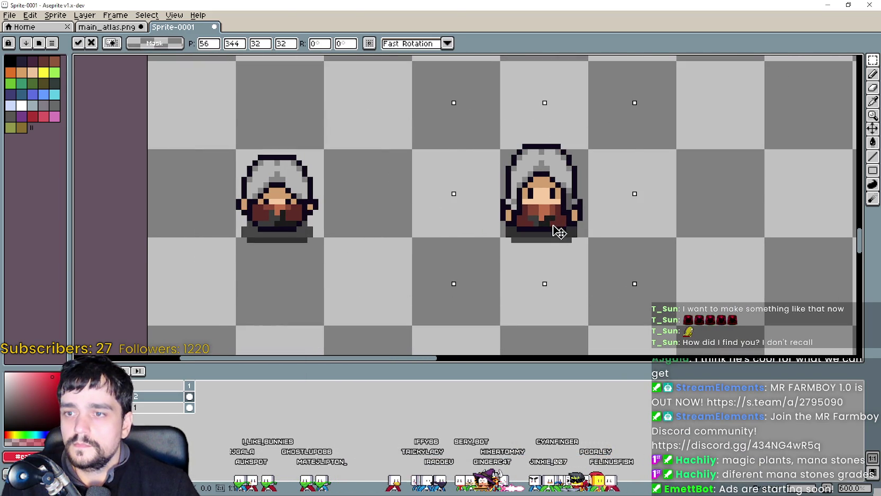
{"action": "key", "text": "alt+Tab"}
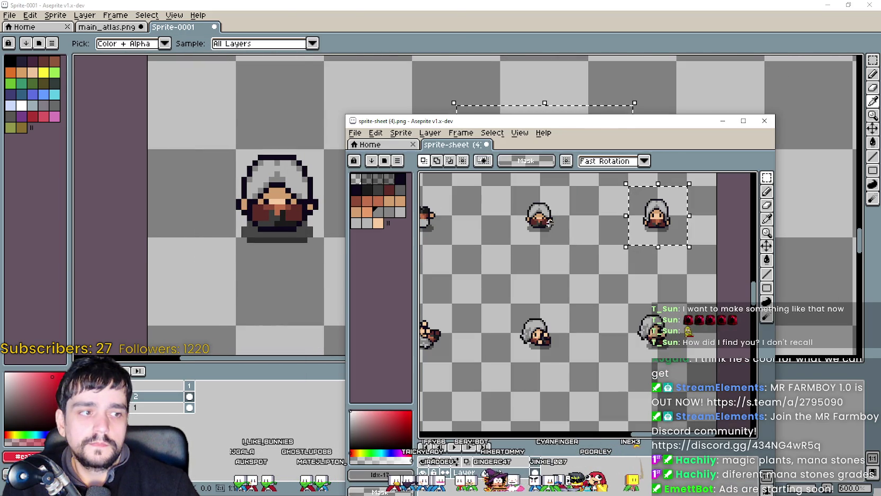
{"action": "key", "text": "alt+Tab"}
Copy the next grey-haired frame from the source sprite sheet.
{"action": "scroll", "coordinate": [392, 220], "scroll_direction": "down", "scroll_amount": 1}
{"action": "scroll", "coordinate": [345, 249], "scroll_direction": "down", "scroll_amount": 1}
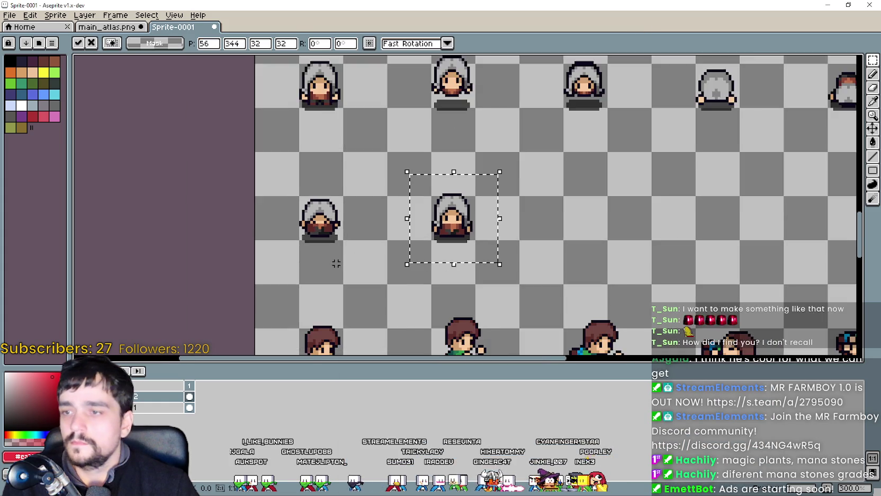
{"action": "scroll", "coordinate": [403, 174], "scroll_direction": "down", "scroll_amount": 1}
{"action": "scroll", "coordinate": [401, 191], "scroll_direction": "down", "scroll_amount": 2}
{"action": "scroll", "coordinate": [397, 204], "scroll_direction": "up", "scroll_amount": 1}
{"action": "key", "text": "alt+Tab"}
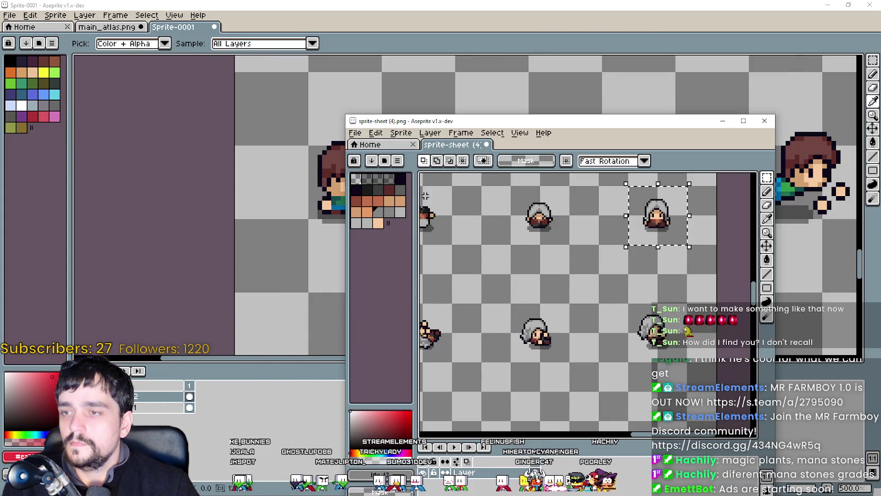
{"action": "scroll", "coordinate": [676, 230], "scroll_direction": "down", "scroll_amount": 2}
{"action": "scroll", "coordinate": [662, 233], "scroll_direction": "down", "scroll_amount": 1}
{"action": "scroll", "coordinate": [529, 260], "scroll_direction": "up", "scroll_amount": 1}
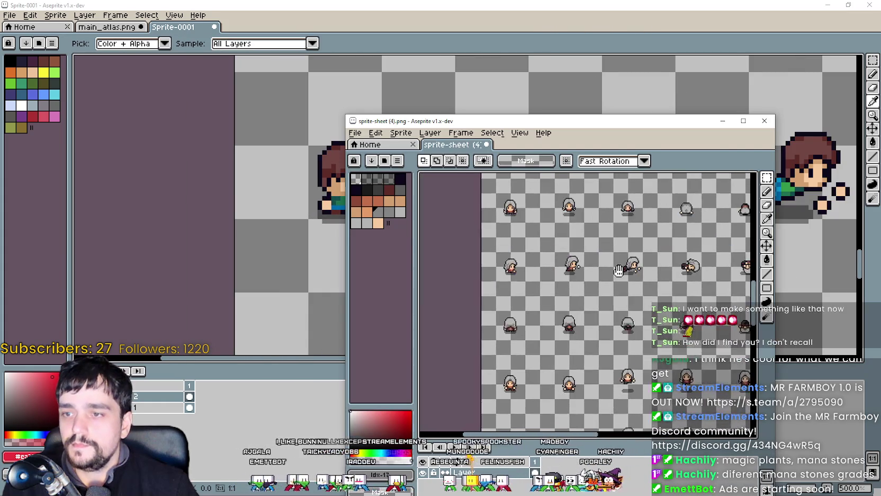
{"action": "scroll", "coordinate": [502, 269], "scroll_direction": "up", "scroll_amount": 2}
{"action": "scroll", "coordinate": [497, 273], "scroll_direction": "up", "scroll_amount": 1}
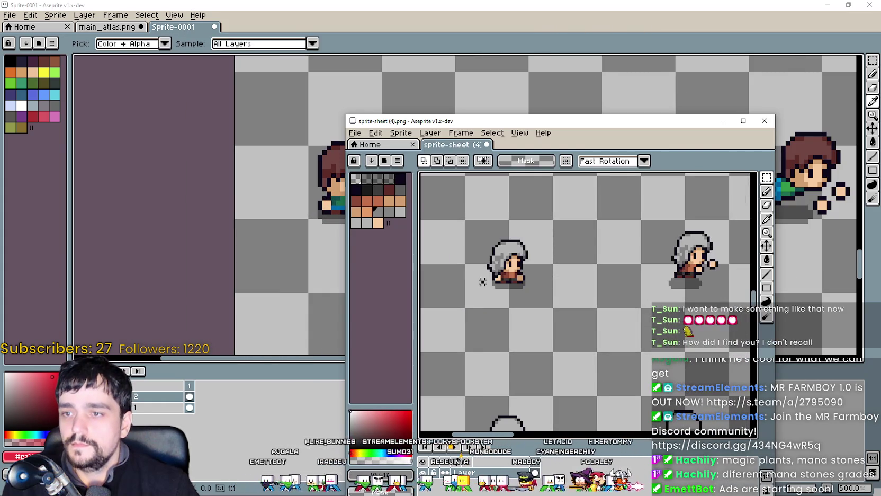
{"action": "key", "text": "ctrl+c"}
{"action": "left_click", "coordinate": [474, 22]}
Paste the first hooded white-haired frame into Sprite-0001 and drag it onto its template frame.
{"action": "key", "text": "ctrl+v"}
{"action": "mouse_move", "coordinate": [443, 199]}
{"action": "left_mouse_down"}
{"action": "mouse_move", "coordinate": [407, 179]}
{"action": "mouse_move", "coordinate": [476, 200]}
{"action": "left_mouse_up"}
{"action": "scroll", "coordinate": [392, 180], "scroll_direction": "up", "scroll_amount": 3}
{"action": "scroll", "coordinate": [479, 201], "scroll_direction": "down", "scroll_amount": 6}
{"action": "scroll", "coordinate": [521, 223], "scroll_direction": "up", "scroll_amount": 2}
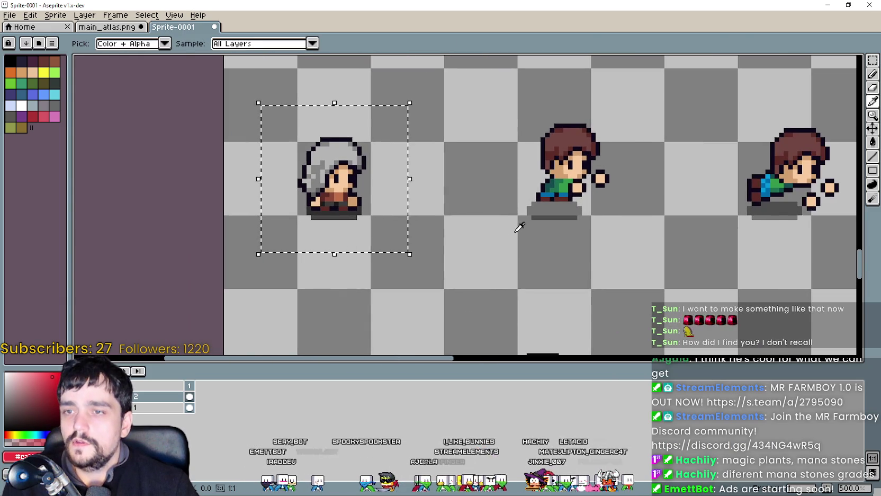
Copy the next hooded frame from sprite-sheet (4).png and place it over the brown-haired frame.
{"action": "key", "text": "alt+Tab"}
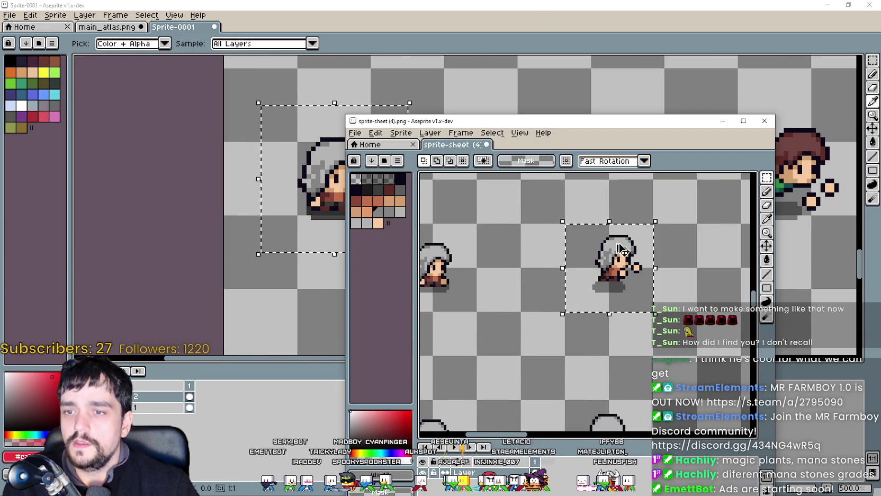
{"action": "key", "text": "ctrl+c"}
{"action": "key", "text": "alt+Tab"}
{"action": "key", "text": "ctrl+v"}
{"action": "mouse_move", "coordinate": [588, 250]}
{"action": "left_mouse_down"}
{"action": "mouse_move", "coordinate": [496, 246]}
{"action": "mouse_move", "coordinate": [496, 238]}
{"action": "left_mouse_up"}
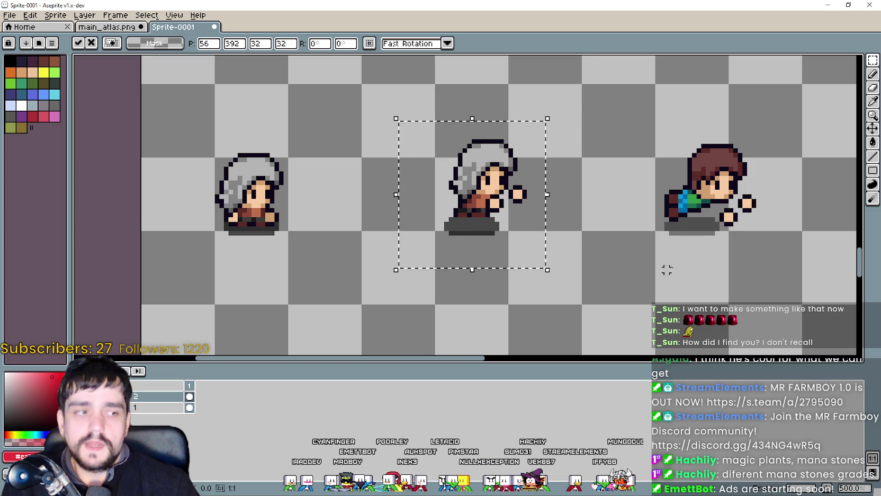
{"action": "scroll", "coordinate": [666, 269], "scroll_direction": "right", "scroll_amount": 3}
Copy another hooded frame and align it over the green-shirt character.
{"action": "key", "text": "alt+Tab"}
{"action": "scroll", "coordinate": [616, 274], "scroll_direction": "down", "scroll_amount": 4}
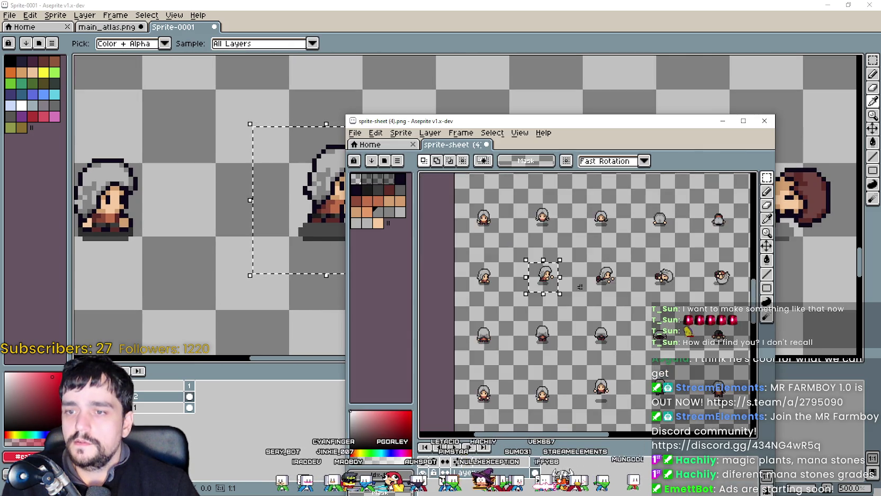
{"action": "scroll", "coordinate": [616, 274], "scroll_direction": "up", "scroll_amount": 3}
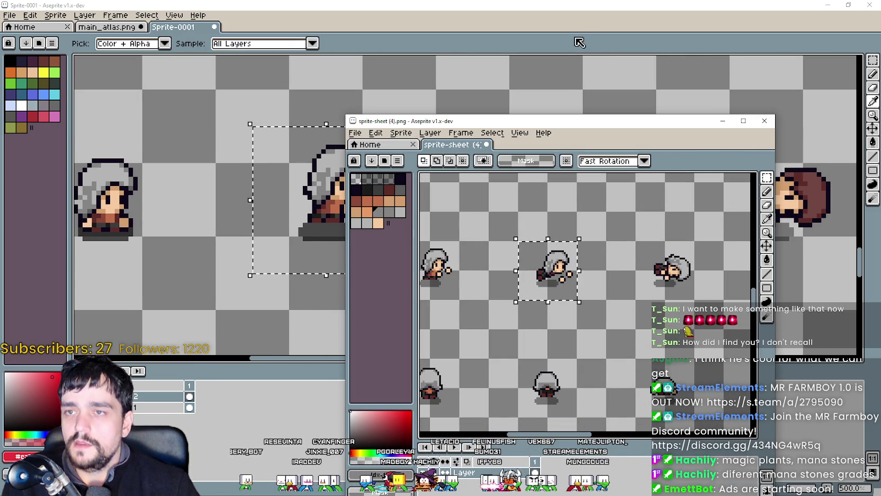
{"action": "key", "text": "ctrl+c"}
{"action": "key", "text": "alt+Tab"}
{"action": "key", "text": "ctrl+v"}
{"action": "scroll", "coordinate": [560, 220], "scroll_direction": "up", "scroll_amount": 4}
{"action": "mouse_move", "coordinate": [727, 217]}
{"action": "left_mouse_down"}
{"action": "mouse_move", "coordinate": [543, 218]}
{"action": "mouse_move", "coordinate": [566, 275]}
{"action": "left_mouse_up"}
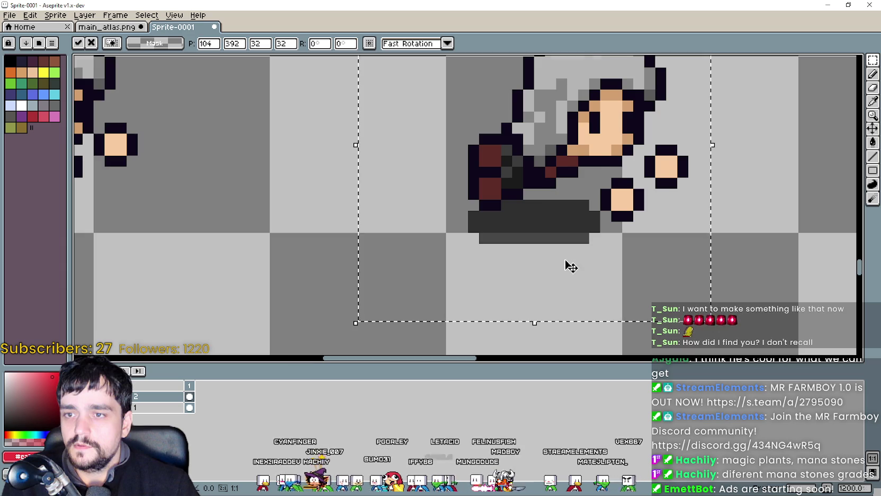
{"action": "scroll", "coordinate": [571, 266], "scroll_direction": "down", "scroll_amount": 4}
Paste a hooded frame over the middle brown-haired character and set it in place.
{"action": "key", "text": "alt+Tab"}
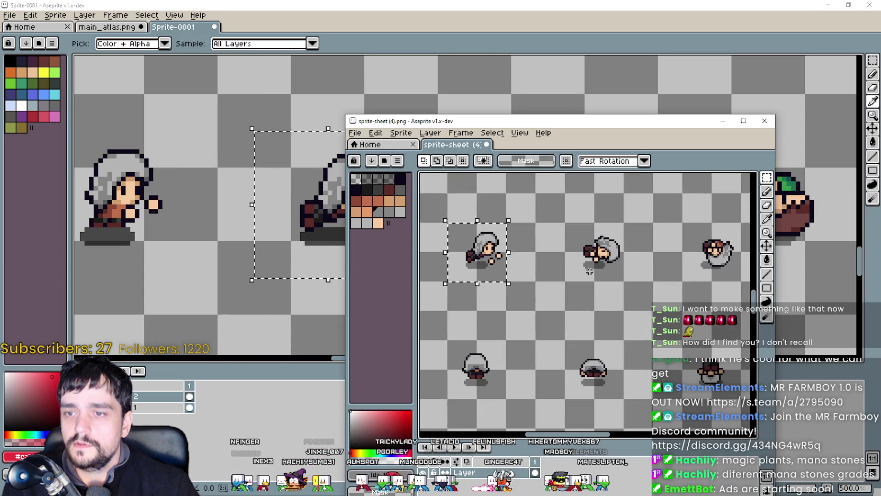
{"action": "key", "text": "ctrl+c"}
{"action": "key", "text": "alt+Tab"}
{"action": "key", "text": "ctrl+v"}
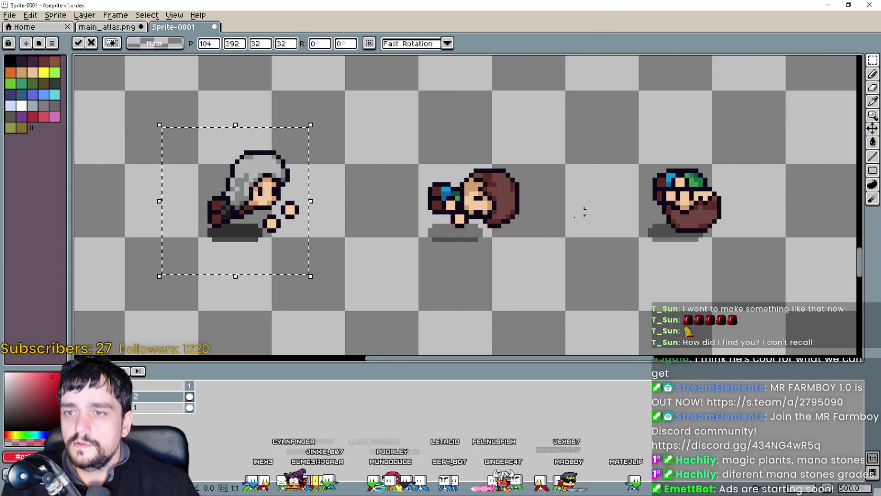
{"action": "scroll", "coordinate": [583, 210], "scroll_direction": "up", "scroll_amount": 3}
{"action": "mouse_move", "coordinate": [698, 232]}
{"action": "left_mouse_down"}
{"action": "mouse_move", "coordinate": [417, 232]}
{"action": "mouse_move", "coordinate": [427, 221]}
{"action": "left_mouse_up"}
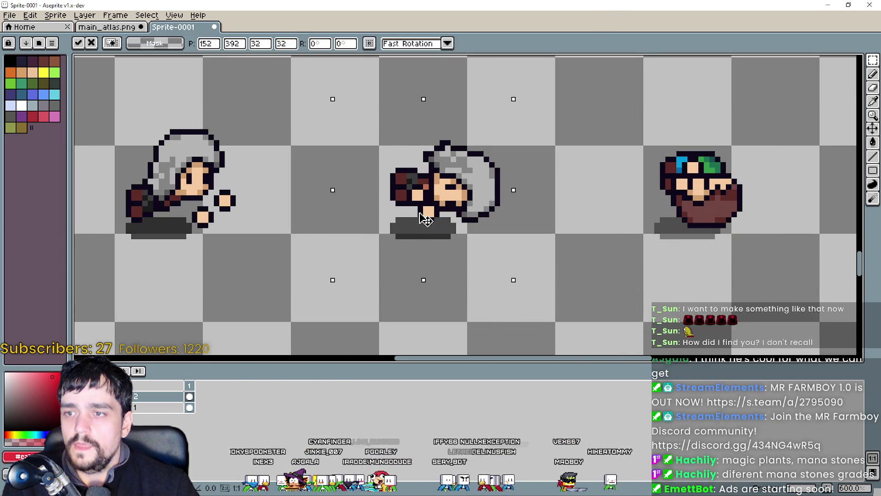
{"action": "key", "text": "Return"}
Copy the next hooded frame and commit it into the following slot of the row.
{"action": "key", "text": "alt+Tab"}
{"action": "left_click_drag", "start_coordinate": [666, 235], "coordinate": [555, 237]}
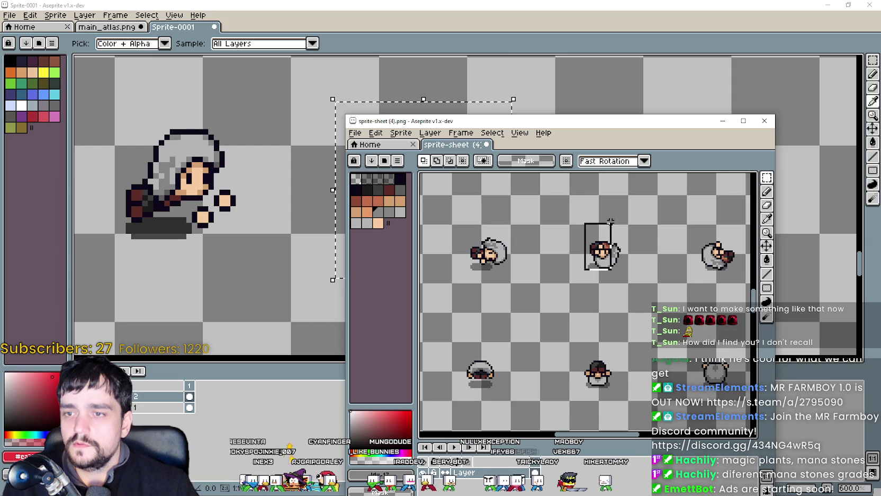
{"action": "key", "text": "ctrl+c"}
{"action": "key", "text": "alt+Tab"}
{"action": "key", "text": "ctrl+v"}
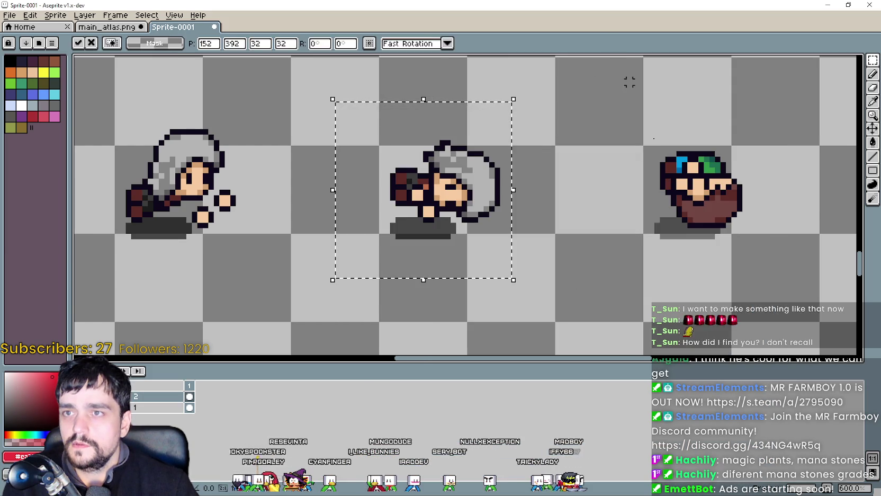
{"action": "scroll", "coordinate": [471, 212], "scroll_direction": "up", "scroll_amount": 2}
{"action": "left_click_drag", "start_coordinate": [472, 212], "coordinate": [591, 216]}
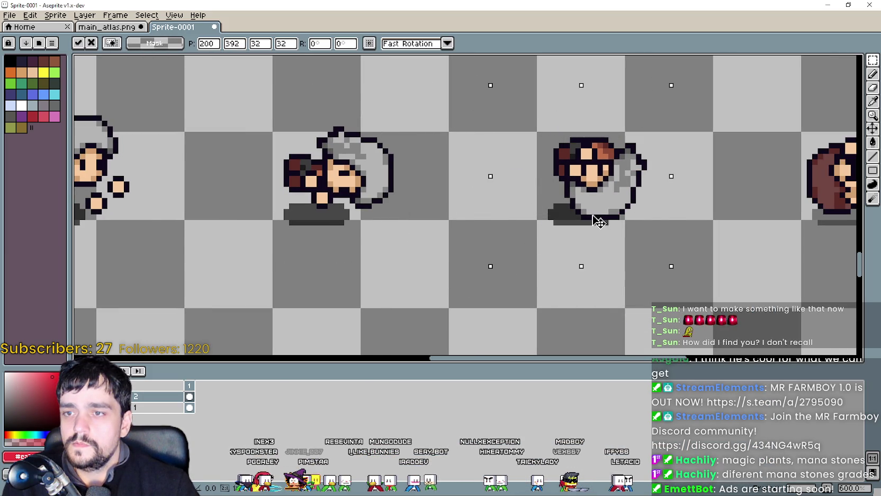
{"action": "key", "text": "Return"}
Copy a riding frame and place it over the right-hand character.
{"action": "key", "text": "alt+Tab"}
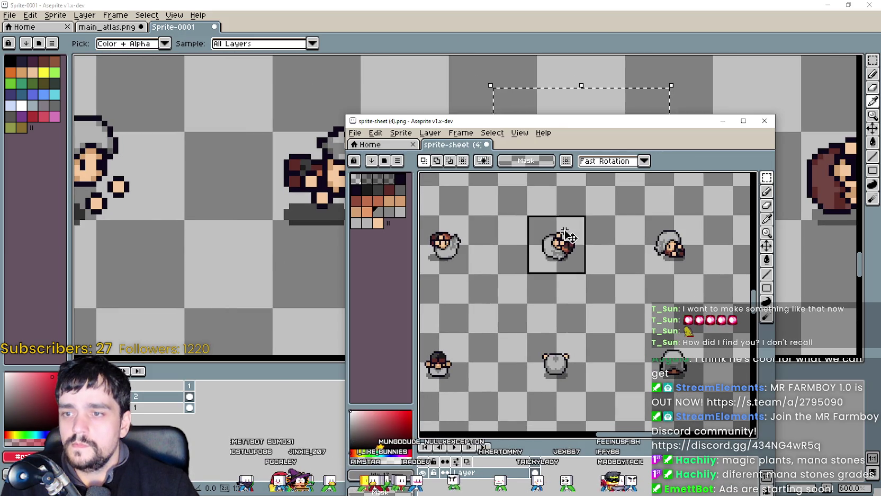
{"action": "key", "text": "ctrl+c"}
{"action": "left_click", "coordinate": [606, 30]}
{"action": "key", "text": "ctrl+v"}
{"action": "left_click_drag", "start_coordinate": [507, 182], "coordinate": [668, 217]}
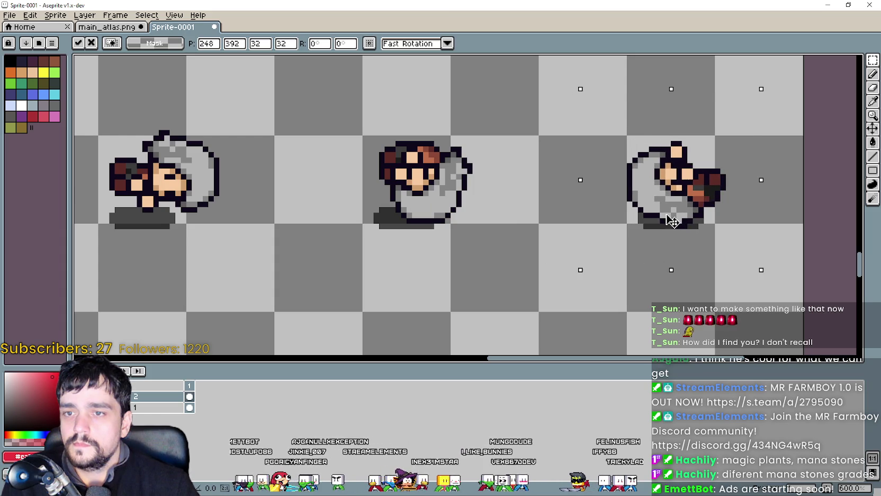
{"action": "key", "text": "i"}
Move another pasted hooded frame into the next row slot, nudging it down one pixel.
{"action": "key", "text": "alt+Tab"}
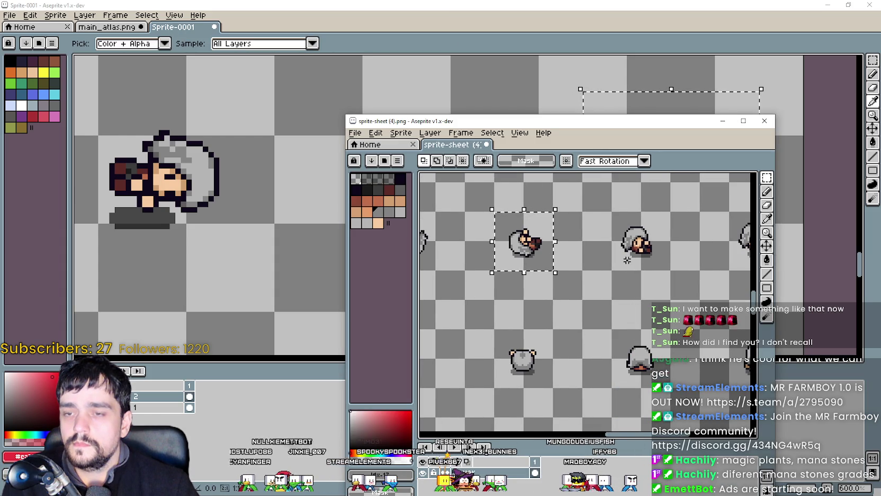
{"action": "left_click", "coordinate": [627, 44]}
{"action": "scroll", "coordinate": [490, 193], "scroll_direction": "down", "scroll_amount": 2}
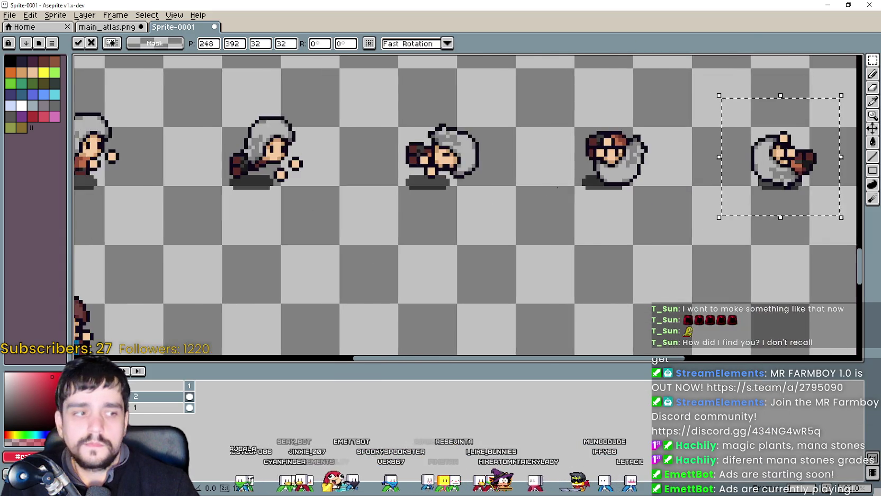
{"action": "scroll", "coordinate": [337, 236], "scroll_direction": "down", "scroll_amount": 1}
{"action": "scroll", "coordinate": [399, 221], "scroll_direction": "down", "scroll_amount": 3}
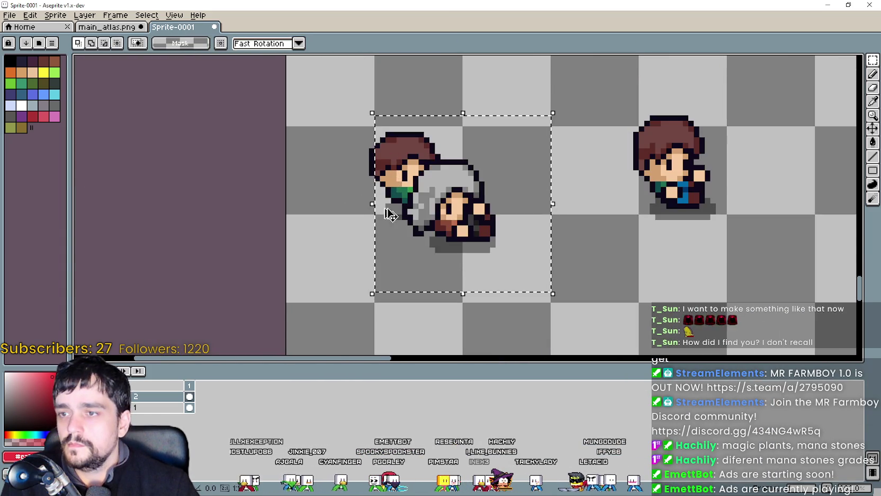
{"action": "left_click_drag", "start_coordinate": [424, 199], "coordinate": [416, 201]}
{"action": "scroll", "coordinate": [455, 224], "scroll_direction": "up", "scroll_amount": 5}
{"action": "left_click_drag", "start_coordinate": [453, 224], "coordinate": [450, 234]}
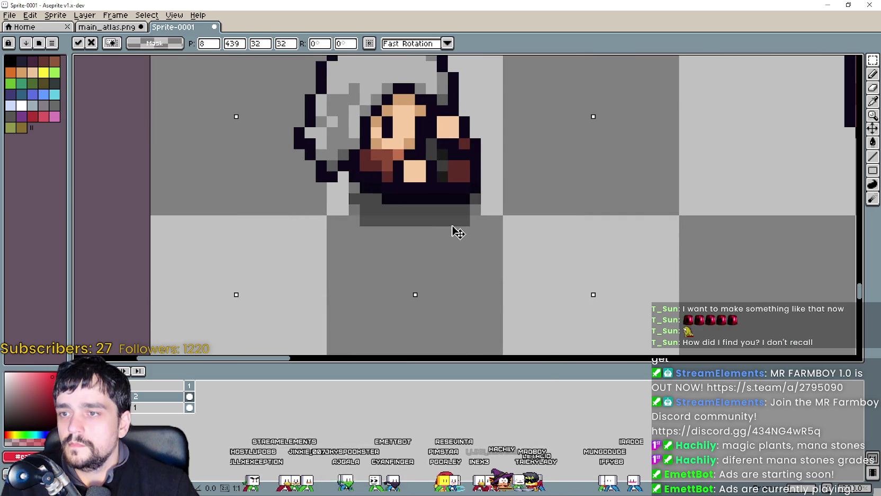
Place a hooded frame beside the brown-haired one and browse the source sheet for more frames.
{"action": "key", "text": "alt+Tab"}
{"action": "key", "text": "alt+Tab"}
{"action": "scroll", "coordinate": [668, 240], "scroll_direction": "down", "scroll_amount": 3}
{"action": "mouse_move", "coordinate": [668, 240]}
{"action": "left_mouse_down"}
{"action": "mouse_move", "coordinate": [603, 256]}
{"action": "mouse_move", "coordinate": [669, 266]}
{"action": "left_mouse_up"}
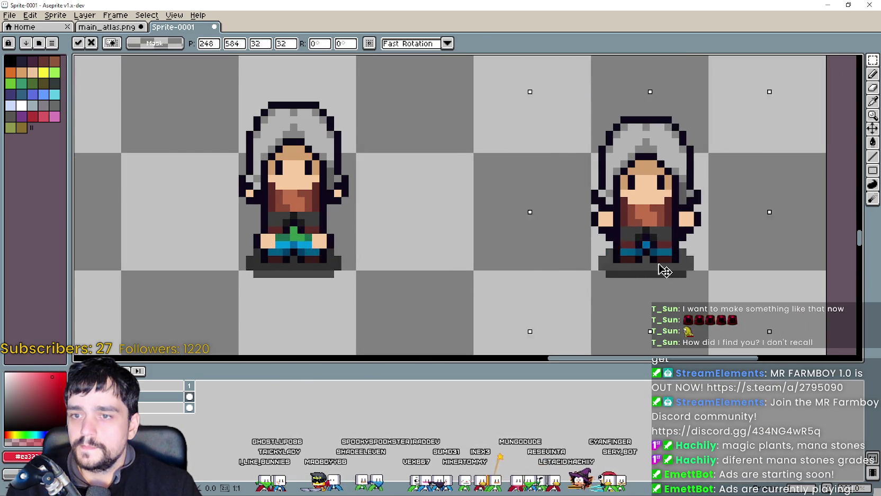
{"action": "key", "text": "alt+Tab"}
{"action": "scroll", "coordinate": [604, 263], "scroll_direction": "down", "scroll_amount": 3}
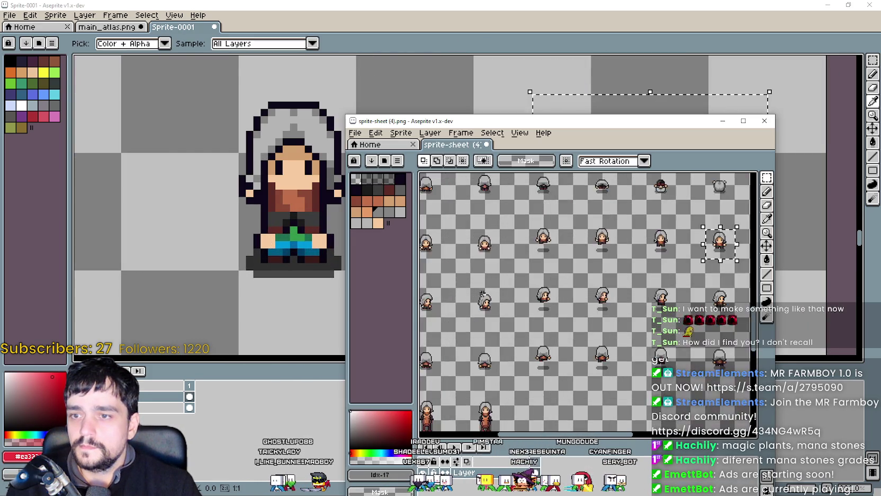
{"action": "scroll", "coordinate": [523, 279], "scroll_direction": "up", "scroll_amount": 2}
{"action": "scroll", "coordinate": [583, 289], "scroll_direction": "up", "scroll_amount": 1}
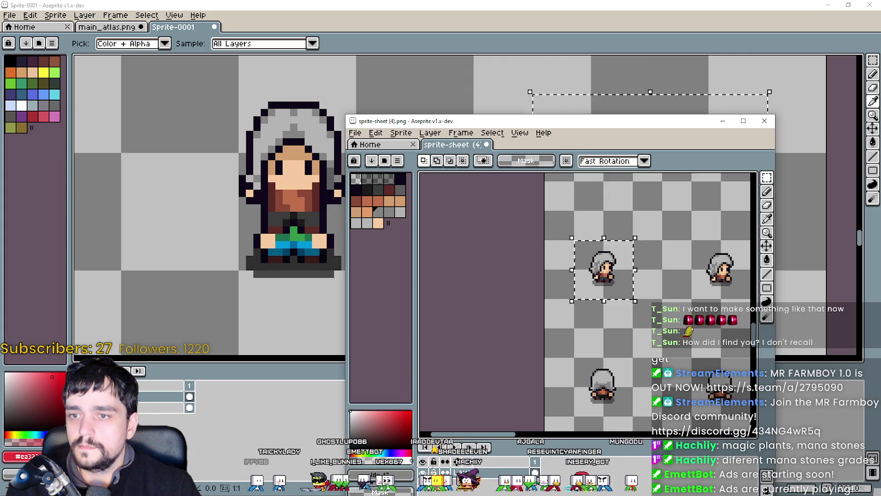
Bring the row of hooded frames into view and position the pasted hooded character over its frame.
{"action": "key", "text": "alt+Tab"}
{"action": "scroll", "coordinate": [320, 207], "scroll_direction": "down", "scroll_amount": 1}
{"action": "scroll", "coordinate": [320, 207], "scroll_direction": "down", "scroll_amount": 1}
{"action": "scroll", "coordinate": [279, 229], "scroll_direction": "down", "scroll_amount": 1}
{"action": "scroll", "coordinate": [305, 229], "scroll_direction": "up", "scroll_amount": 1}
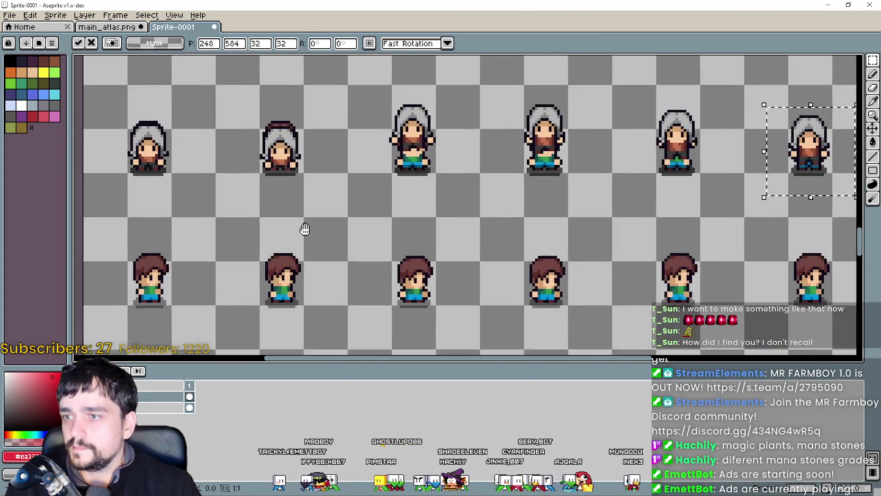
{"action": "mouse_move", "coordinate": [305, 229]}
{"action": "left_mouse_down"}
{"action": "mouse_move", "coordinate": [326, 231]}
{"action": "mouse_move", "coordinate": [368, 201]}
{"action": "mouse_move", "coordinate": [194, 228]}
{"action": "left_mouse_up"}
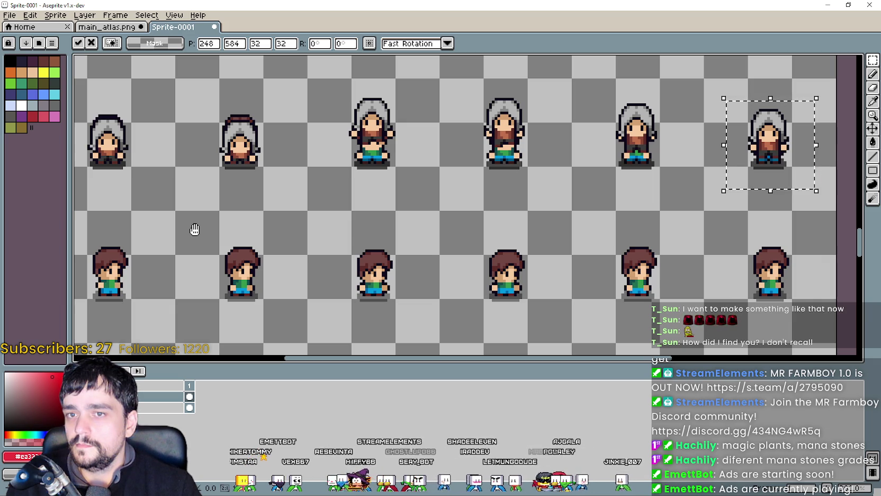
{"action": "left_click_drag", "start_coordinate": [194, 229], "coordinate": [277, 192]}
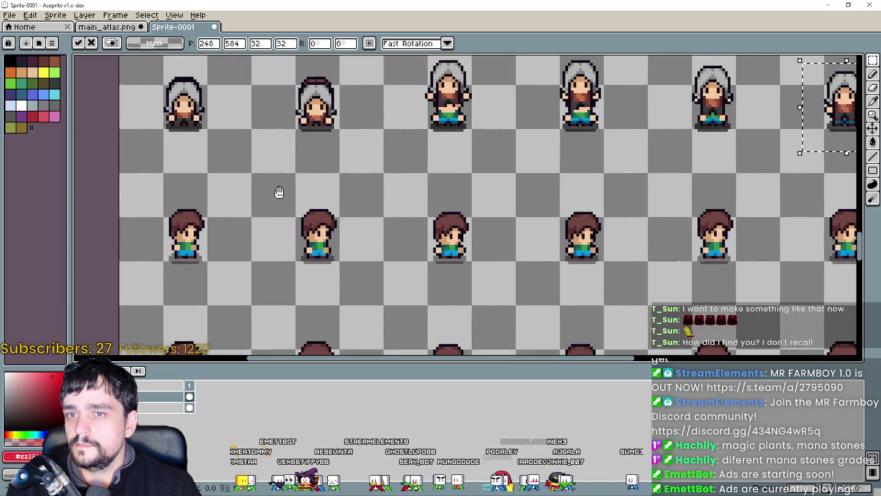
{"action": "scroll", "coordinate": [277, 192], "scroll_direction": "up", "scroll_amount": 3}
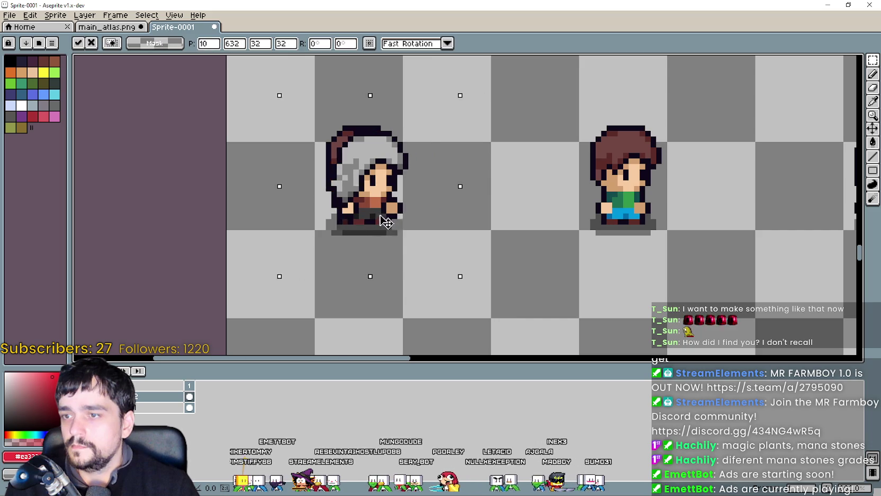
Nudge the previous hooded character into place, then put another over the middle brown-haired sprite.
{"action": "left_click_drag", "start_coordinate": [395, 232], "coordinate": [351, 231]}
{"action": "key", "text": "alt+Tab"}
{"action": "scroll", "coordinate": [518, 292], "scroll_direction": "right", "scroll_amount": 3}
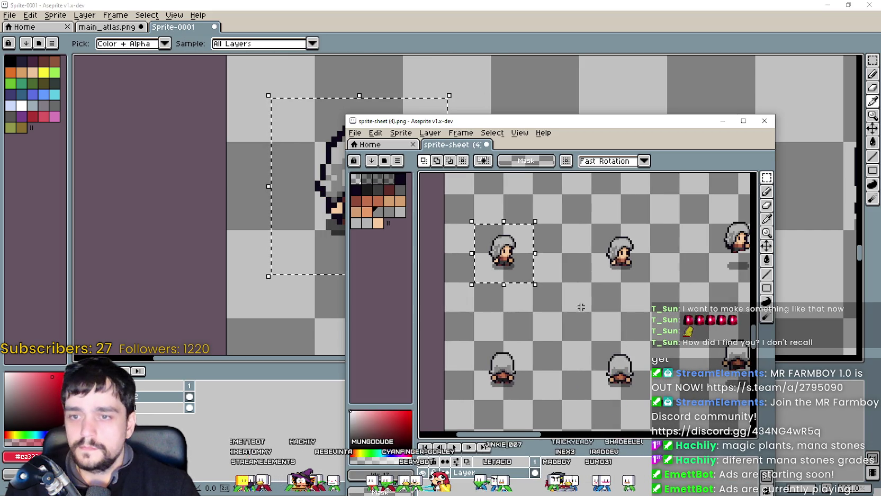
{"action": "left_click", "coordinate": [535, 4]}
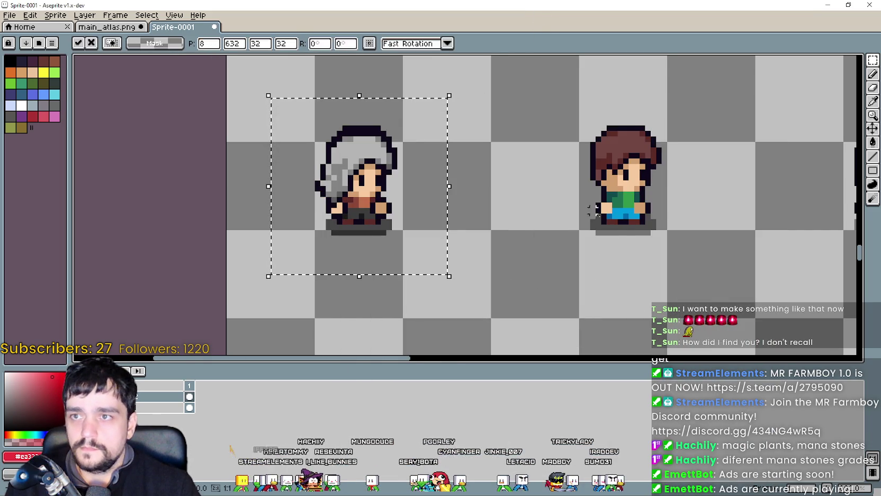
{"action": "scroll", "coordinate": [582, 212], "scroll_direction": "right", "scroll_amount": 3}
{"action": "key", "text": "ctrl+v"}
{"action": "left_click_drag", "start_coordinate": [670, 238], "coordinate": [535, 220]}
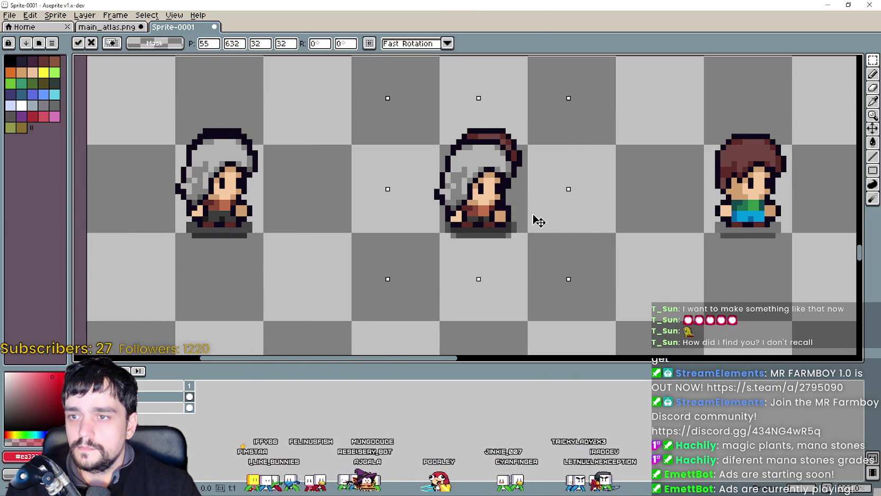
{"action": "key", "text": "alt+Tab"}
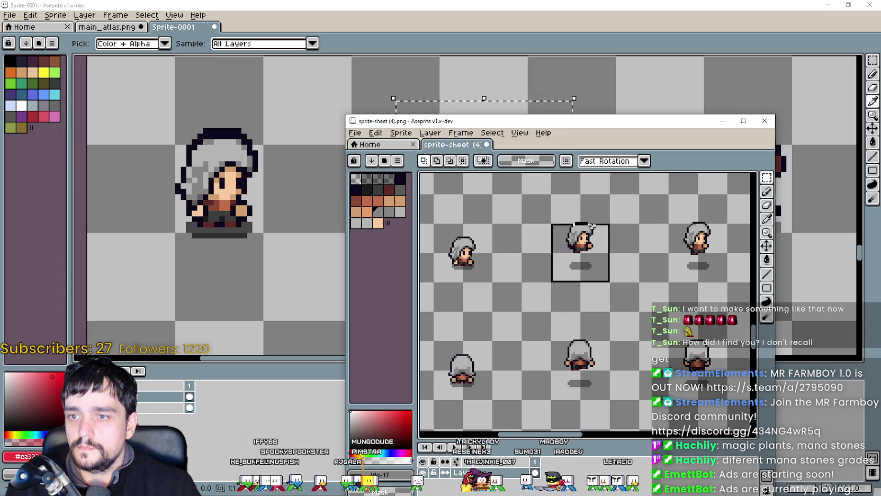
Copy the next hooded frame and move it onto the next brown-haired sprite.
{"action": "key", "text": "ctrl+c"}
{"action": "key", "text": "alt+Tab"}
{"action": "key", "text": "ctrl+v"}
{"action": "scroll", "coordinate": [582, 212], "scroll_direction": "right", "scroll_amount": 3}
{"action": "scroll", "coordinate": [582, 212], "scroll_direction": "right", "scroll_amount": 2}
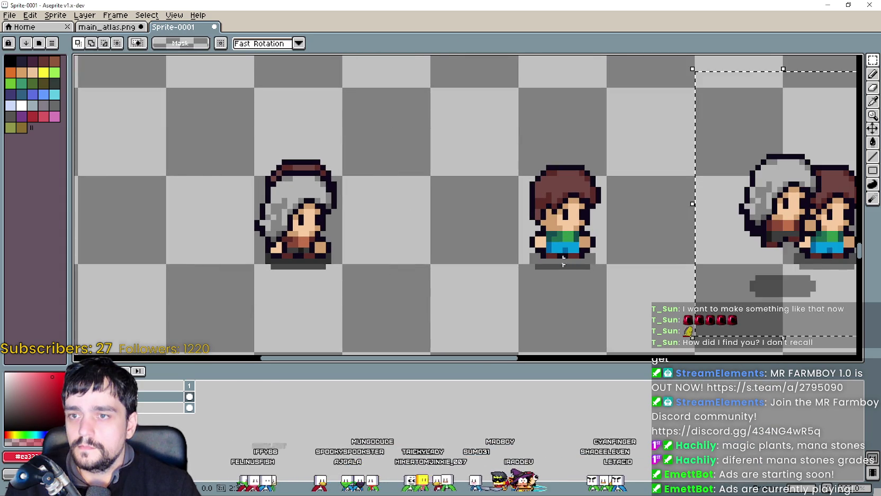
{"action": "mouse_move", "coordinate": [721, 270]}
{"action": "left_mouse_down"}
{"action": "mouse_move", "coordinate": [561, 259]}
{"action": "mouse_move", "coordinate": [522, 248]}
{"action": "left_mouse_up"}
{"action": "key", "text": "alt+Tab"}
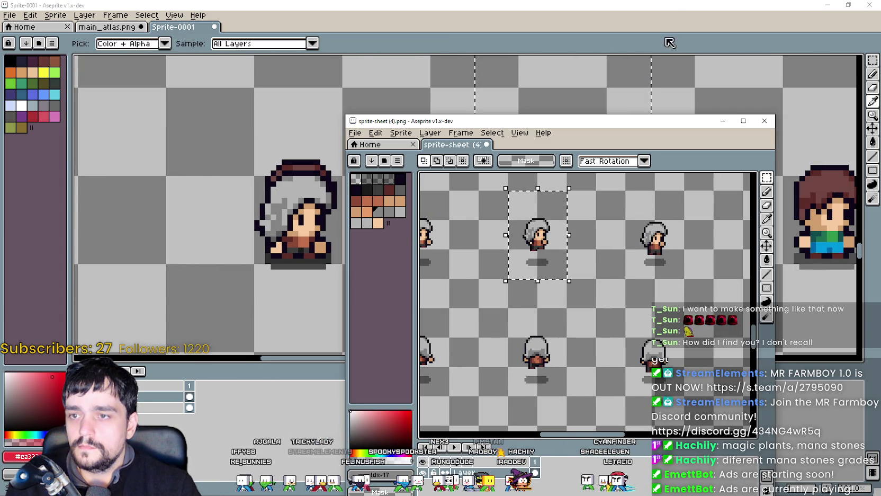
Move another hooded frame toward its brown-haired sprite and paste one more copy.
{"action": "key", "text": "ctrl+c"}
{"action": "key", "text": "alt+Tab"}
{"action": "key", "text": "ctrl+v"}
{"action": "scroll", "coordinate": [476, 212], "scroll_direction": "right", "scroll_amount": 4}
{"action": "mouse_move", "coordinate": [367, 262]}
{"action": "left_mouse_down"}
{"action": "mouse_move", "coordinate": [496, 272]}
{"action": "mouse_move", "coordinate": [626, 257]}
{"action": "left_mouse_up"}
{"action": "key", "text": "alt+Tab"}
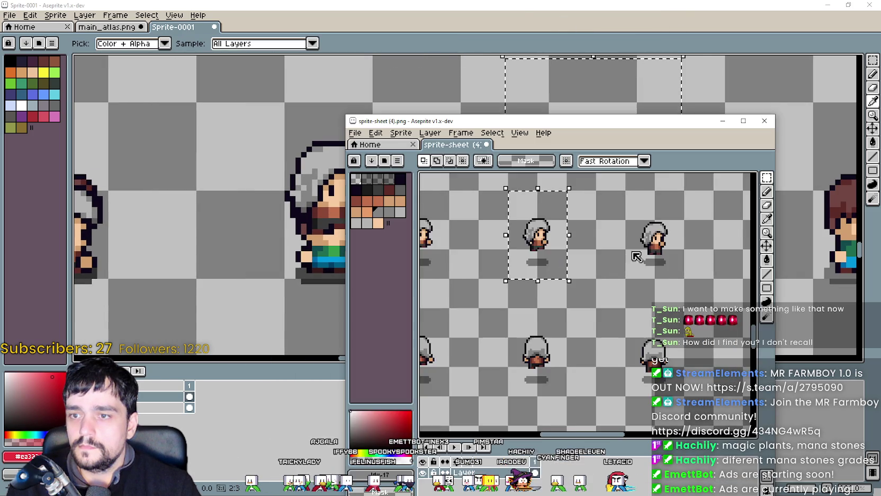
{"action": "scroll", "coordinate": [608, 255], "scroll_direction": "right", "scroll_amount": 3}
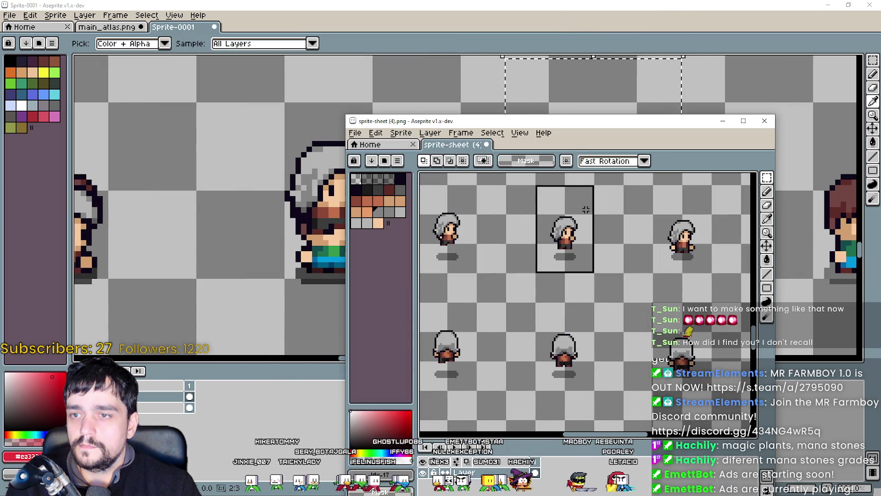
{"action": "key", "text": "ctrl+c"}
{"action": "key", "text": "alt+Tab"}
{"action": "key", "text": "ctrl+v"}
Drag the pasted hooded character onto a brown-haired sprite and commit it.
{"action": "scroll", "coordinate": [527, 238], "scroll_direction": "right", "scroll_amount": 5}
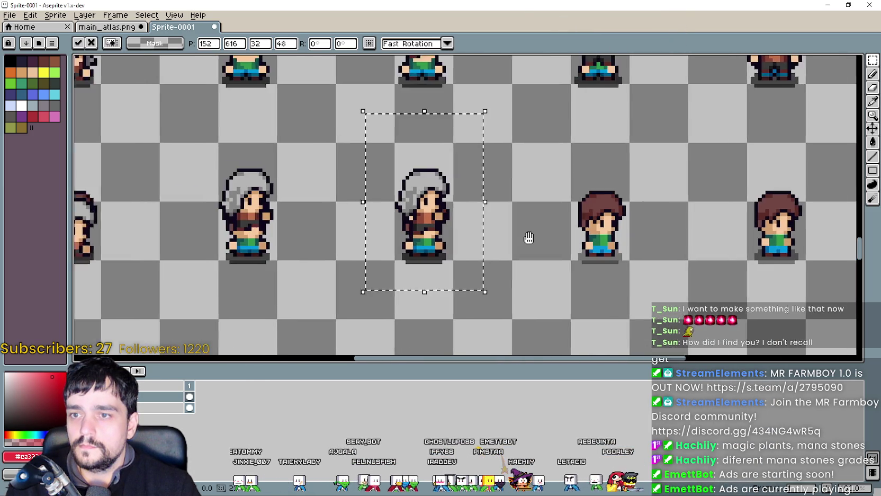
{"action": "scroll", "coordinate": [583, 236], "scroll_direction": "right", "scroll_amount": 4}
{"action": "left_click_drag", "start_coordinate": [374, 261], "coordinate": [585, 256]}
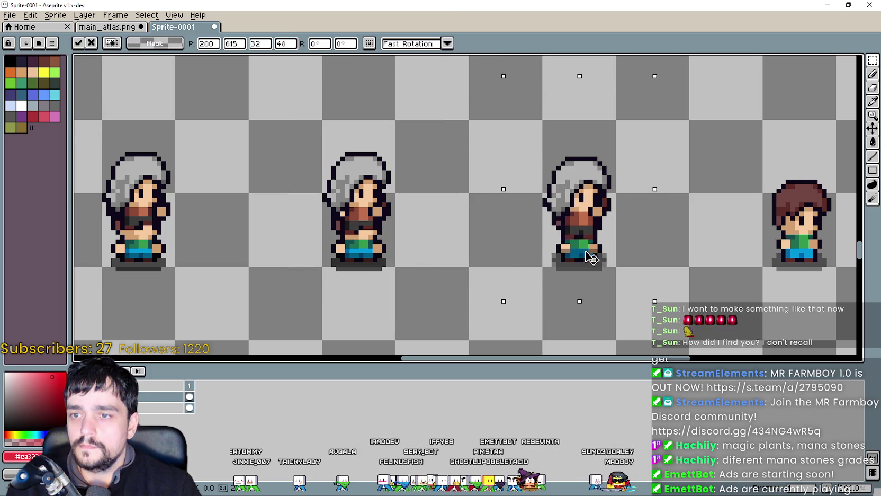
{"action": "key", "text": "alt+Tab"}
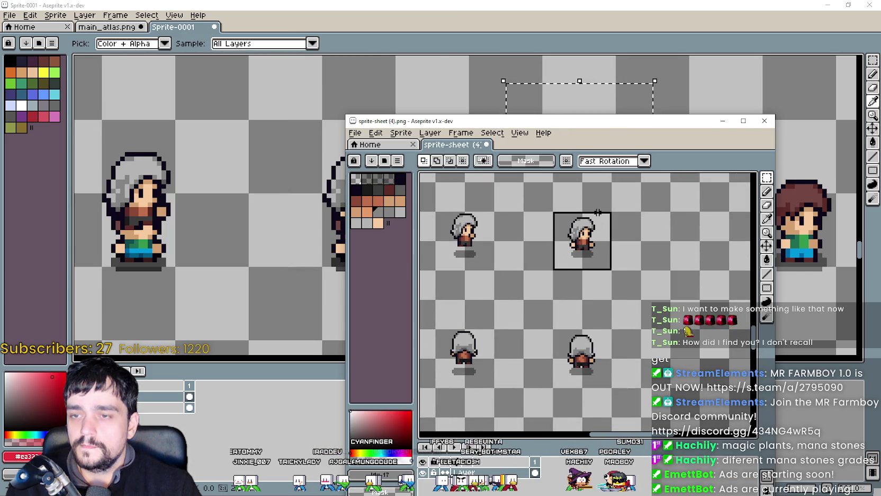
Copy one more hooded frame and place it over the last brown-haired walker of the row.
{"action": "key", "text": "ctrl+c"}
{"action": "key", "text": "alt+Tab"}
{"action": "key", "text": "ctrl+v"}
{"action": "scroll", "coordinate": [604, 183], "scroll_direction": "right", "scroll_amount": 3}
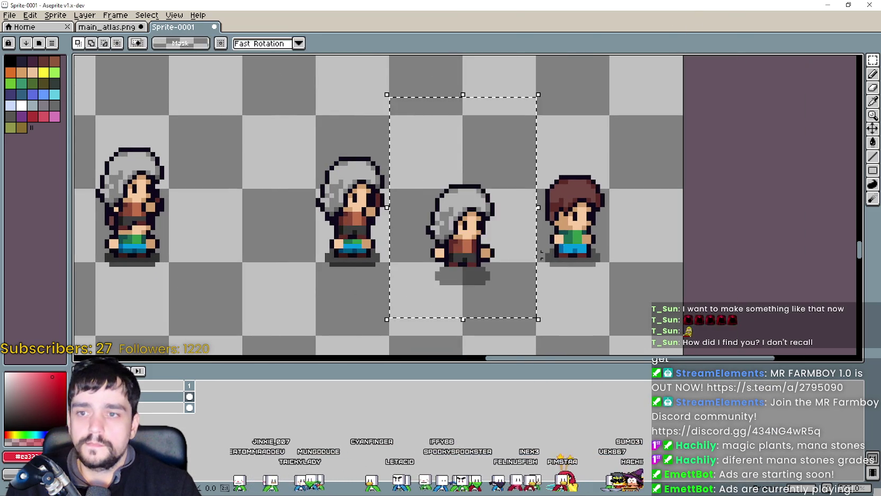
{"action": "left_click_drag", "start_coordinate": [481, 275], "coordinate": [554, 277]}
{"action": "key", "text": "alt+Tab"}
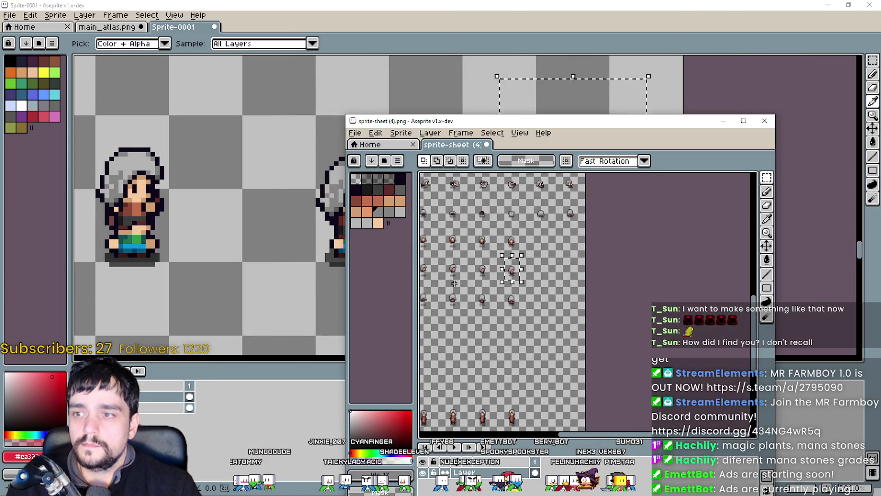
Paste a 32x48 hooded back-view frame into Sprite-0001 for the row below.
{"action": "scroll", "coordinate": [457, 286], "scroll_direction": "up", "scroll_amount": 3}
{"action": "left_click_drag", "start_coordinate": [457, 286], "coordinate": [516, 258]}
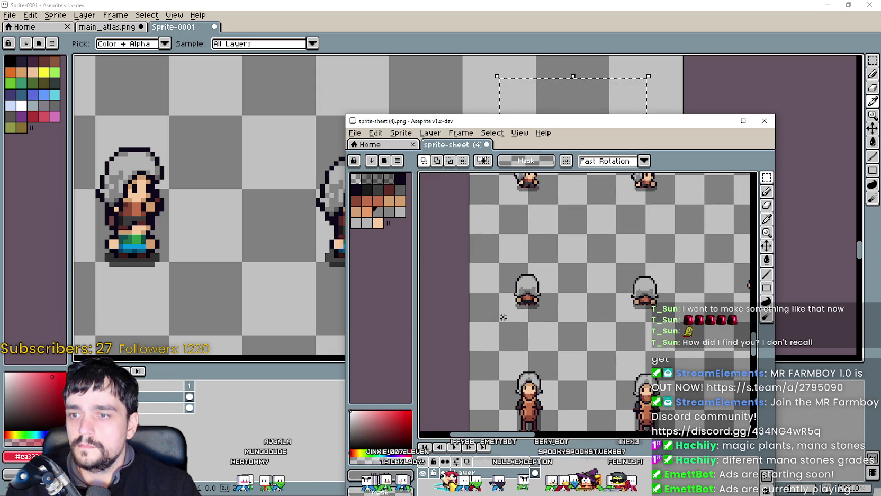
{"action": "left_click", "coordinate": [519, 37]}
{"action": "key", "text": "ctrl+v"}
{"action": "scroll", "coordinate": [327, 256], "scroll_direction": "down", "scroll_amount": 2}
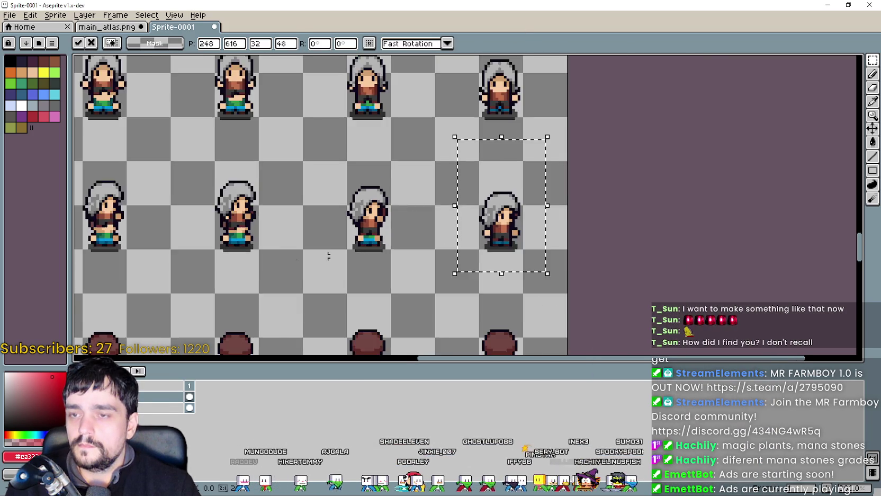
{"action": "scroll", "coordinate": [537, 220], "scroll_direction": "up", "scroll_amount": 2}
{"action": "scroll", "coordinate": [537, 220], "scroll_direction": "up", "scroll_amount": 2}
Place the pasted hooded frame at the third row's end and cover the first brown-haired back view.
{"action": "left_click_drag", "start_coordinate": [478, 202], "coordinate": [509, 225]}
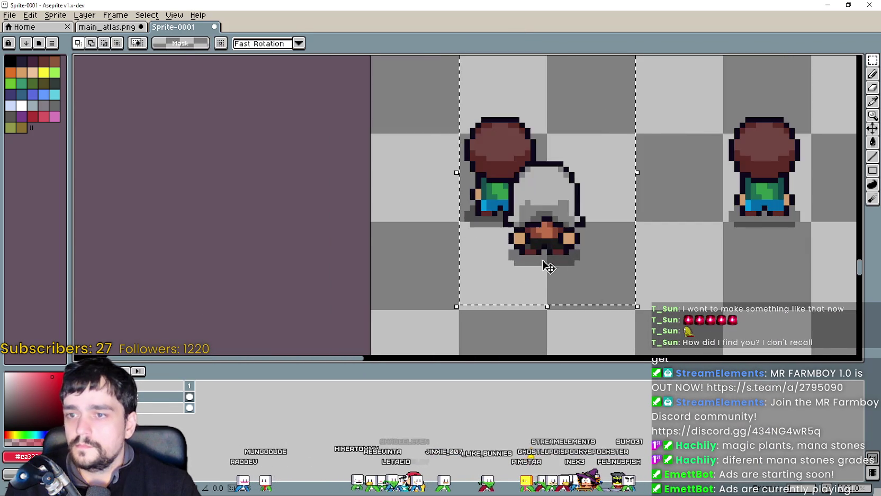
{"action": "key", "text": "alt+Tab"}
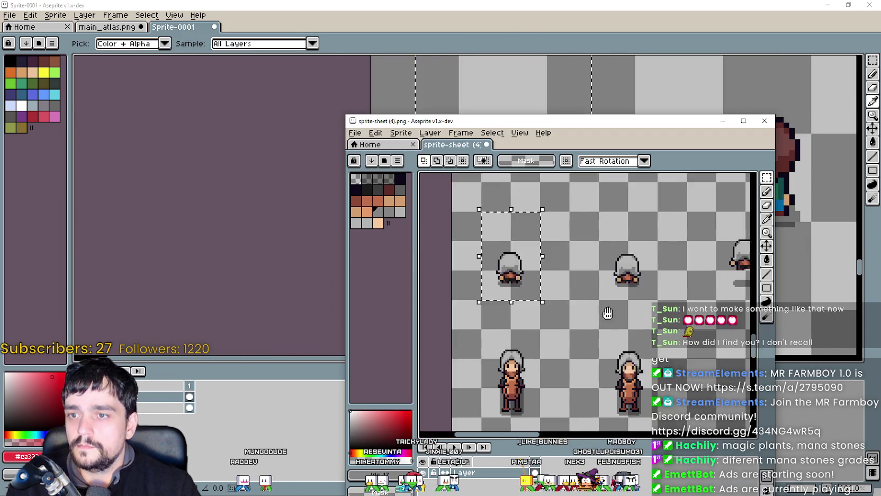
{"action": "left_click_drag", "start_coordinate": [620, 265], "coordinate": [547, 288]}
{"action": "key", "text": "alt+Tab"}
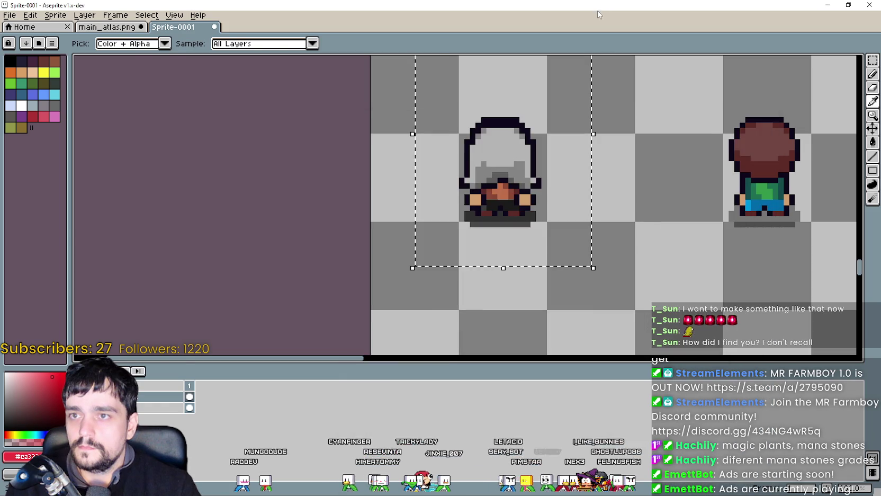
{"action": "key", "text": "ctrl+v"}
{"action": "mouse_move", "coordinate": [387, 195]}
{"action": "left_mouse_down"}
{"action": "mouse_move", "coordinate": [639, 289]}
{"action": "mouse_move", "coordinate": [492, 233]}
{"action": "left_mouse_up"}
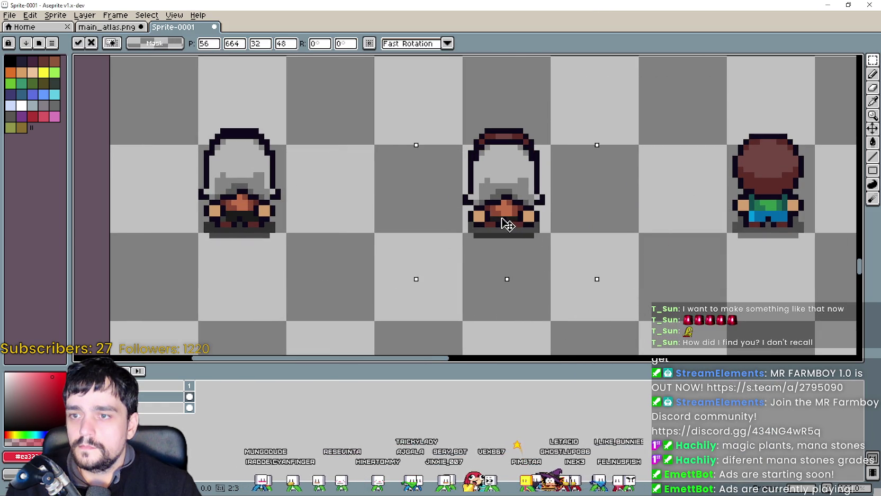
{"action": "key", "text": "Return"}
Copy the next hooded back-view frame and move it beside the brown-haired back view.
{"action": "key", "text": "alt+Tab"}
{"action": "left_click_drag", "start_coordinate": [576, 261], "coordinate": [554, 284]}
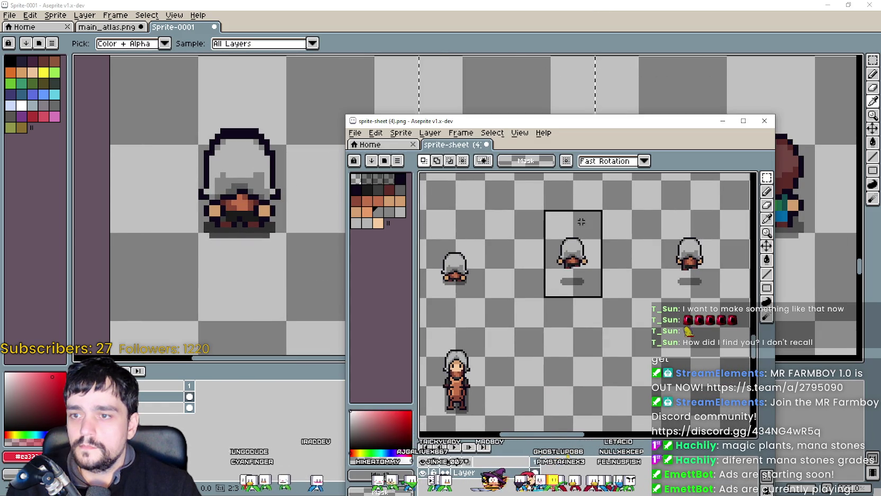
{"action": "key", "text": "alt+Tab"}
{"action": "key", "text": "ctrl+v"}
{"action": "scroll", "coordinate": [576, 246], "scroll_direction": "right", "scroll_amount": 3}
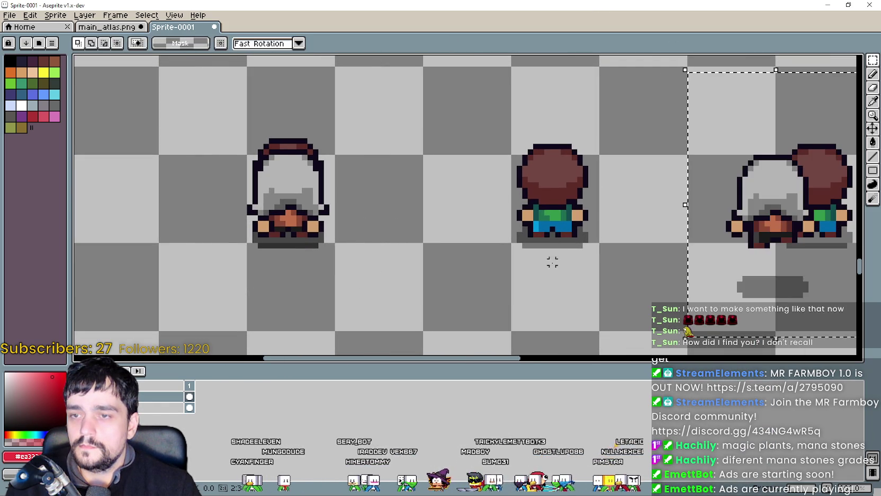
{"action": "mouse_move", "coordinate": [798, 253]}
{"action": "left_mouse_down"}
{"action": "mouse_move", "coordinate": [658, 250]}
{"action": "mouse_move", "coordinate": [593, 219]}
{"action": "left_mouse_up"}
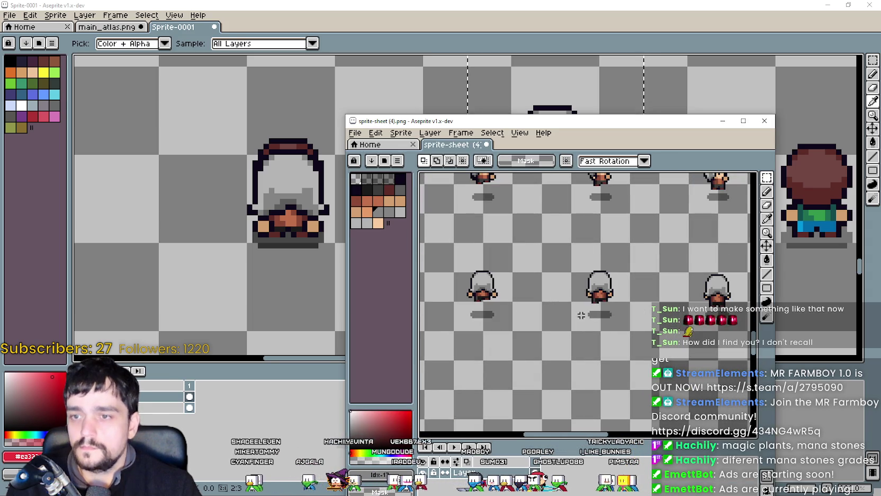
Paste a hooded back-view frame over the centre back-view sprite in Sprite-0001.
{"action": "left_click_drag", "start_coordinate": [570, 241], "coordinate": [631, 332]}
{"action": "left_click", "coordinate": [670, 31]}
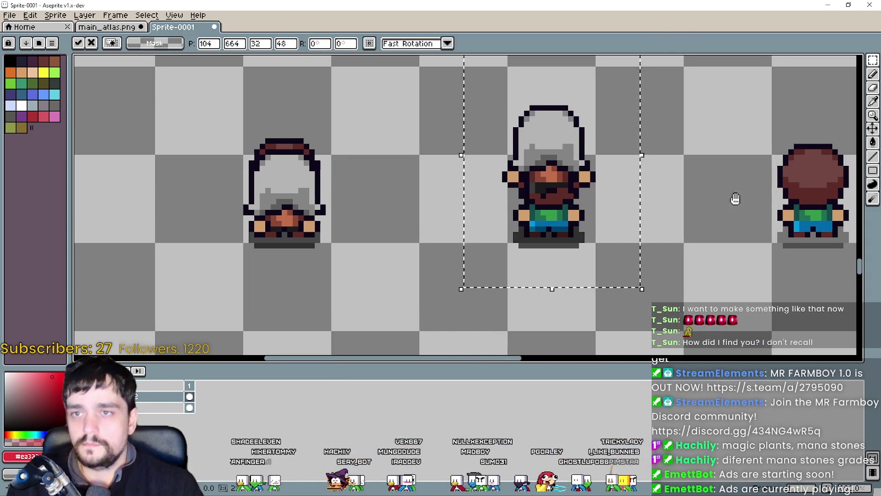
{"action": "key", "text": "ctrl+z"}
{"action": "key", "text": "ctrl+v"}
{"action": "left_click_drag", "start_coordinate": [445, 265], "coordinate": [598, 203]}
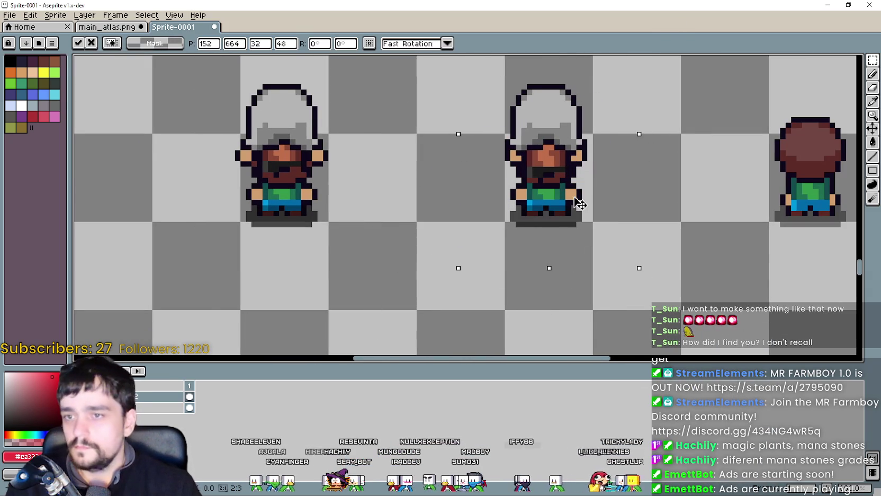
{"action": "key", "text": "Return"}
Copy the middle source back-view frame onto the right back-view sprite.
{"action": "key", "text": "alt+Tab"}
{"action": "mouse_move", "coordinate": [567, 302]}
{"action": "left_mouse_down"}
{"action": "mouse_move", "coordinate": [618, 219]}
{"action": "mouse_move", "coordinate": [604, 229]}
{"action": "left_mouse_up"}
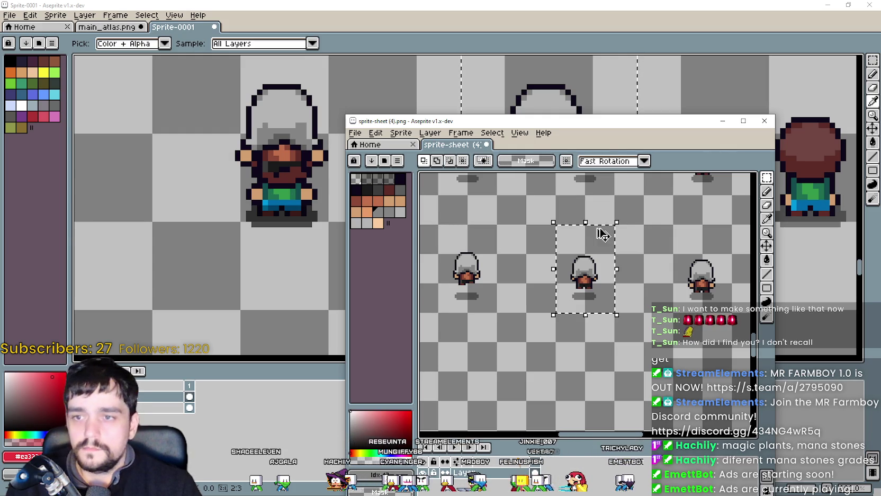
{"action": "key", "text": "ctrl+c"}
{"action": "left_click", "coordinate": [720, 43]}
{"action": "key", "text": "ctrl+v"}
{"action": "left_click_drag", "start_coordinate": [377, 253], "coordinate": [642, 253]}
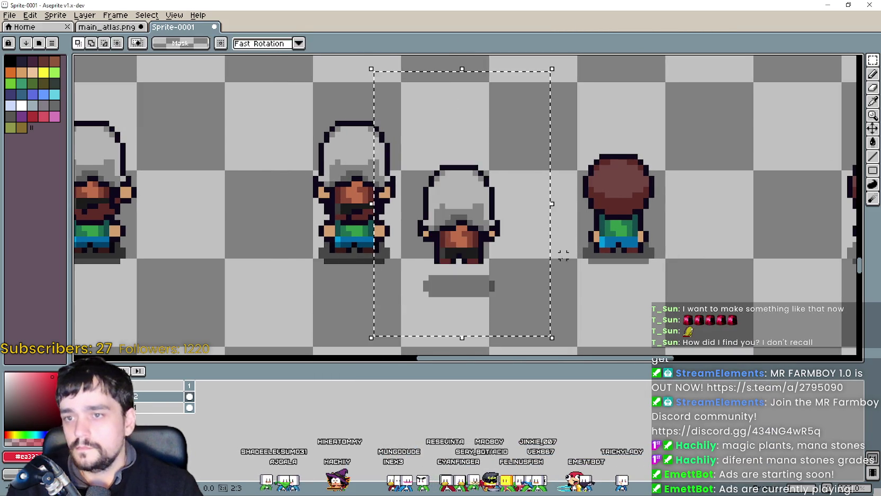
{"action": "key", "text": "alt+Tab"}
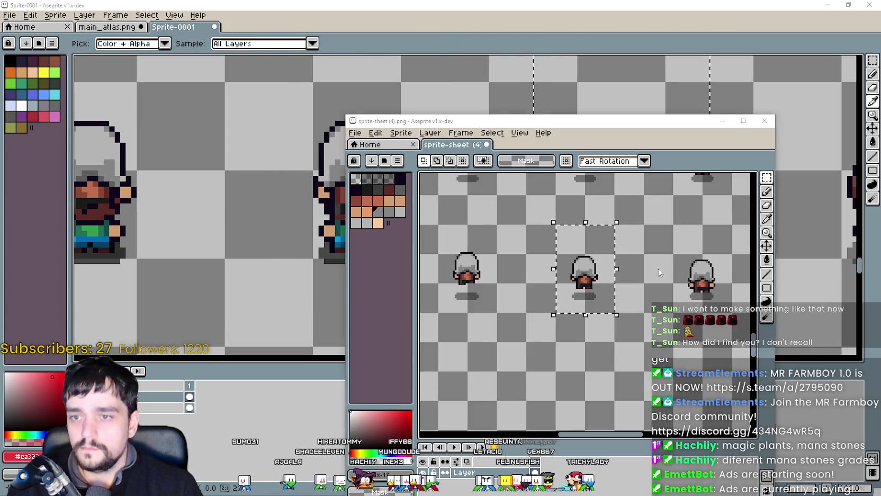
Place the right source back-view frame beside the other back views, then return to the source sheet.
{"action": "left_click_drag", "start_coordinate": [561, 286], "coordinate": [618, 314]}
{"action": "key", "text": "ctrl+c"}
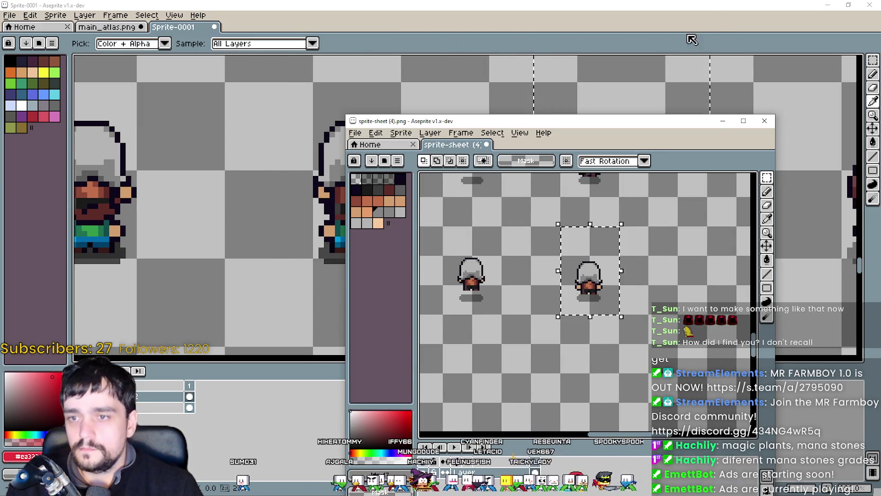
{"action": "left_click", "coordinate": [713, 45]}
{"action": "key", "text": "ctrl+v"}
{"action": "left_click_drag", "start_coordinate": [471, 233], "coordinate": [576, 284]}
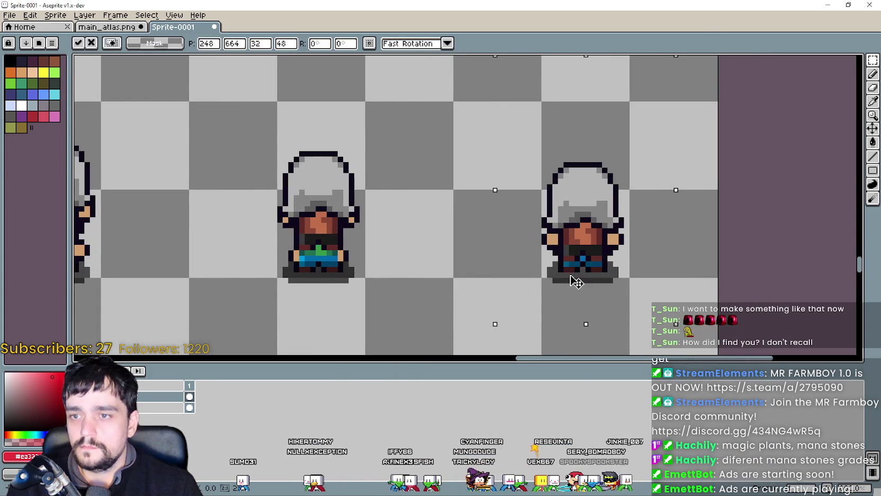
{"action": "scroll", "coordinate": [535, 299], "scroll_direction": "down", "scroll_amount": 6}
{"action": "scroll", "coordinate": [406, 235], "scroll_direction": "left", "scroll_amount": 3}
{"action": "scroll", "coordinate": [406, 235], "scroll_direction": "down", "scroll_amount": 3}
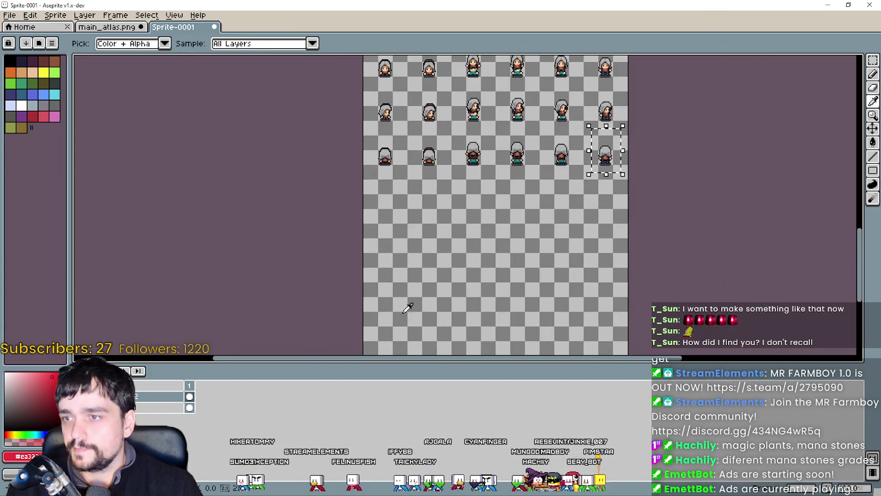
{"action": "key", "text": "alt+Tab"}
{"action": "scroll", "coordinate": [578, 259], "scroll_direction": "down", "scroll_amount": 4}
{"action": "scroll", "coordinate": [578, 259], "scroll_direction": "down", "scroll_amount": 2}
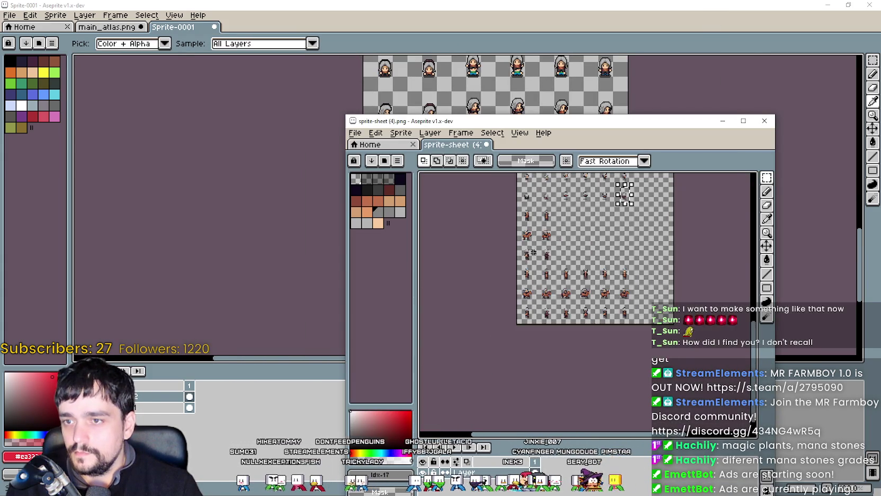
{"action": "scroll", "coordinate": [578, 243], "scroll_direction": "up", "scroll_amount": 2}
{"action": "scroll", "coordinate": [579, 233], "scroll_direction": "up", "scroll_amount": 1}
{"action": "scroll", "coordinate": [579, 224], "scroll_direction": "down", "scroll_amount": 1}
{"action": "scroll", "coordinate": [579, 224], "scroll_direction": "up", "scroll_amount": 1}
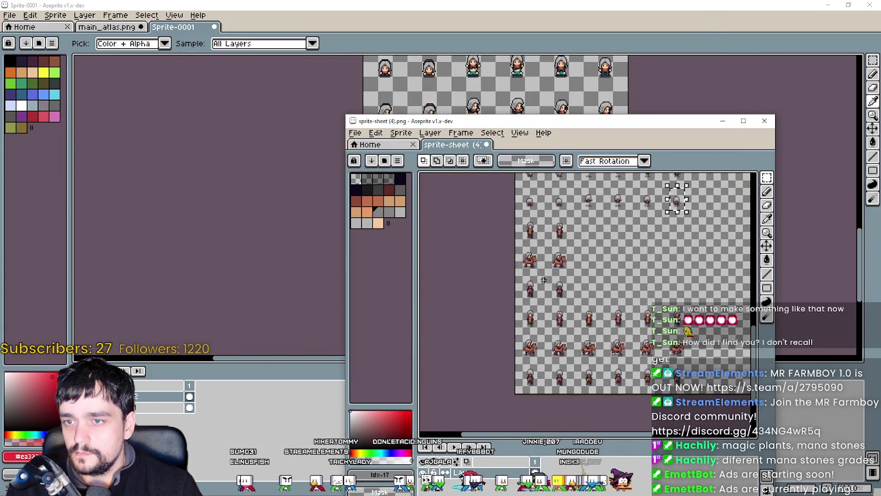
{"action": "scroll", "coordinate": [536, 264], "scroll_direction": "up", "scroll_amount": 1}
{"action": "scroll", "coordinate": [552, 252], "scroll_direction": "up", "scroll_amount": 1}
{"action": "scroll", "coordinate": [535, 279], "scroll_direction": "up", "scroll_amount": 1}
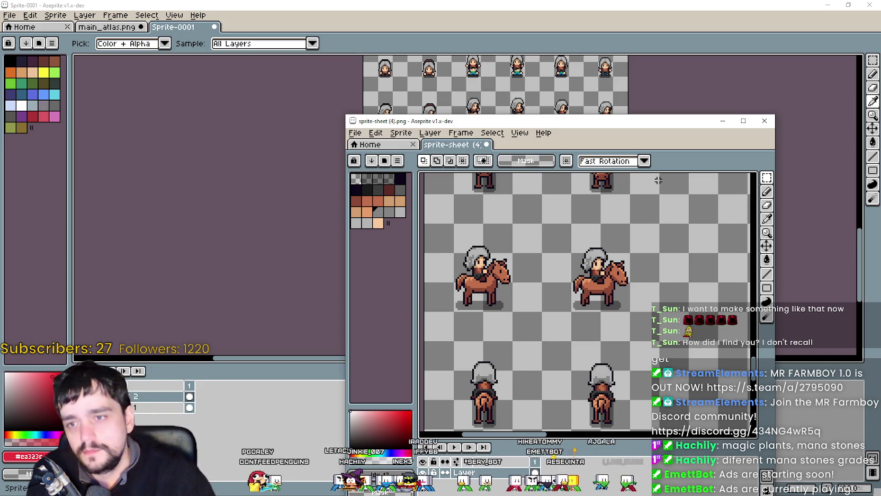
{"action": "scroll", "coordinate": [529, 328], "scroll_direction": "down", "scroll_amount": 1}
{"action": "scroll", "coordinate": [509, 379], "scroll_direction": "down", "scroll_amount": 1}
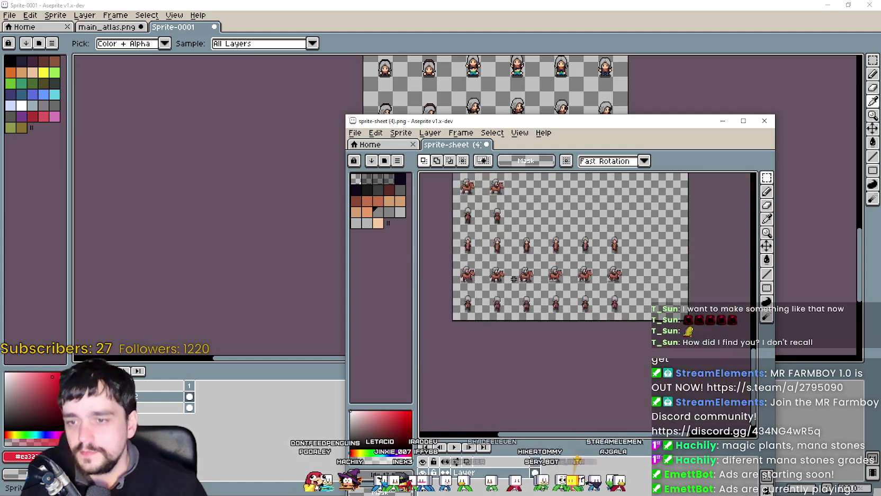
{"action": "scroll", "coordinate": [556, 344], "scroll_direction": "up", "scroll_amount": 2}
{"action": "scroll", "coordinate": [513, 288], "scroll_direction": "up", "scroll_amount": 1}
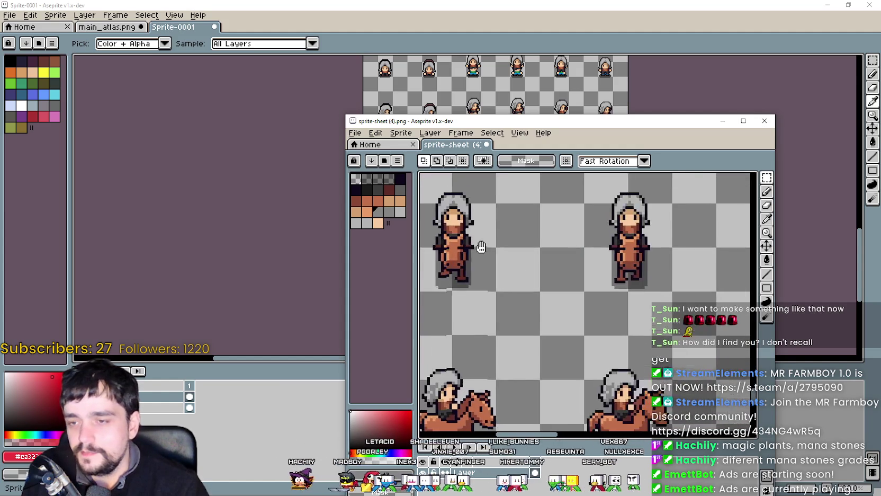
{"action": "scroll", "coordinate": [597, 270], "scroll_direction": "up", "scroll_amount": 1}
{"action": "scroll", "coordinate": [593, 273], "scroll_direction": "down", "scroll_amount": 2}
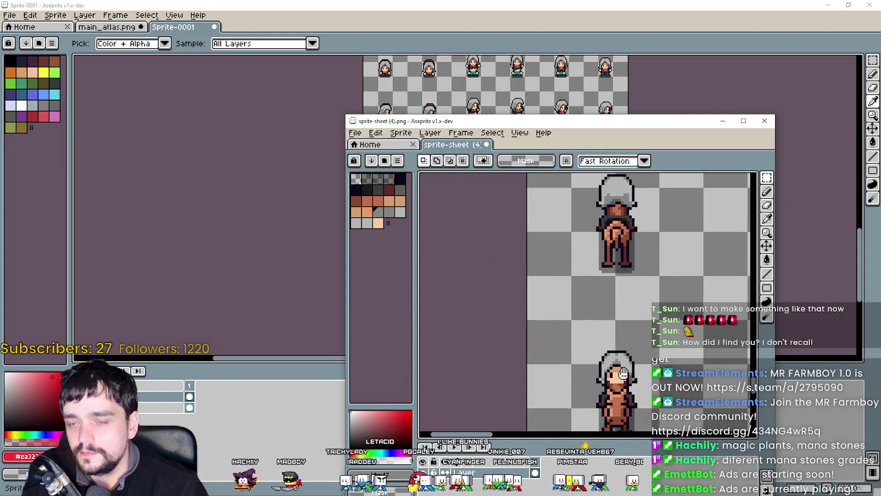
{"action": "scroll", "coordinate": [582, 278], "scroll_direction": "down", "scroll_amount": 2}
{"action": "scroll", "coordinate": [569, 283], "scroll_direction": "down", "scroll_amount": 2}
{"action": "scroll", "coordinate": [557, 289], "scroll_direction": "down", "scroll_amount": 2}
{"action": "scroll", "coordinate": [554, 291], "scroll_direction": "down", "scroll_amount": 1}
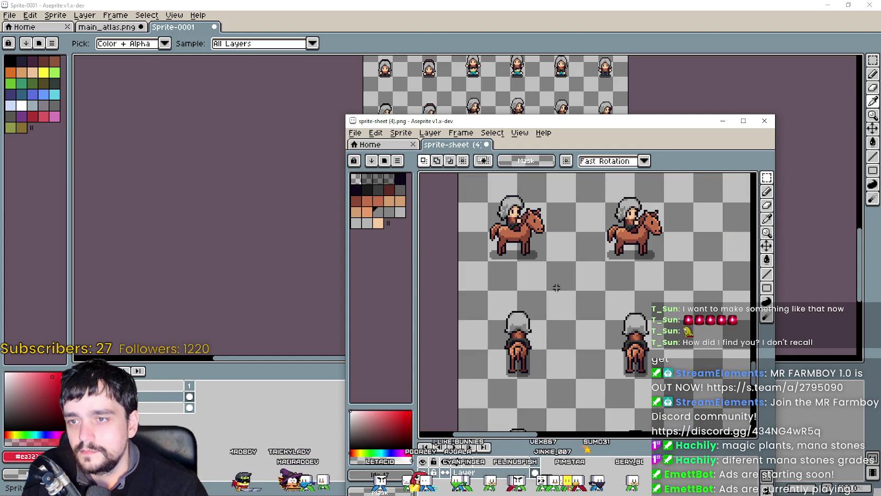
{"action": "scroll", "coordinate": [556, 340], "scroll_direction": "up", "scroll_amount": 2}
{"action": "left_click_drag", "start_coordinate": [567, 263], "coordinate": [579, 360]}
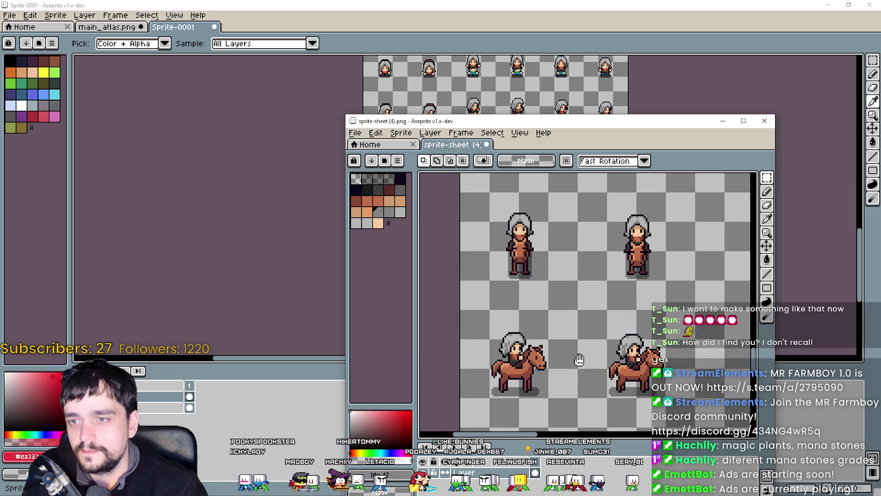
{"action": "scroll", "coordinate": [579, 360], "scroll_direction": "down", "scroll_amount": 2}
{"action": "scroll", "coordinate": [550, 227], "scroll_direction": "down", "scroll_amount": 2}
{"action": "scroll", "coordinate": [530, 217], "scroll_direction": "down", "scroll_amount": 2}
{"action": "scroll", "coordinate": [495, 205], "scroll_direction": "down", "scroll_amount": 2}
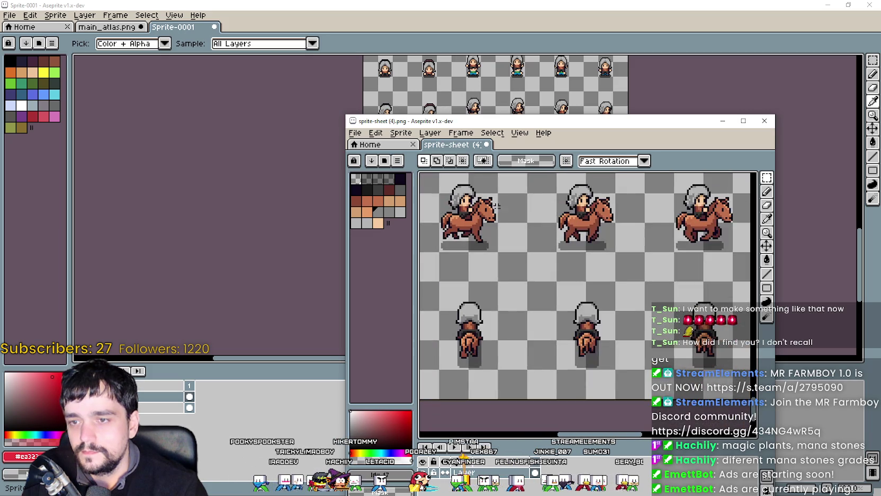
{"action": "scroll", "coordinate": [524, 233], "scroll_direction": "up", "scroll_amount": 2}
{"action": "scroll", "coordinate": [529, 266], "scroll_direction": "up", "scroll_amount": 1}
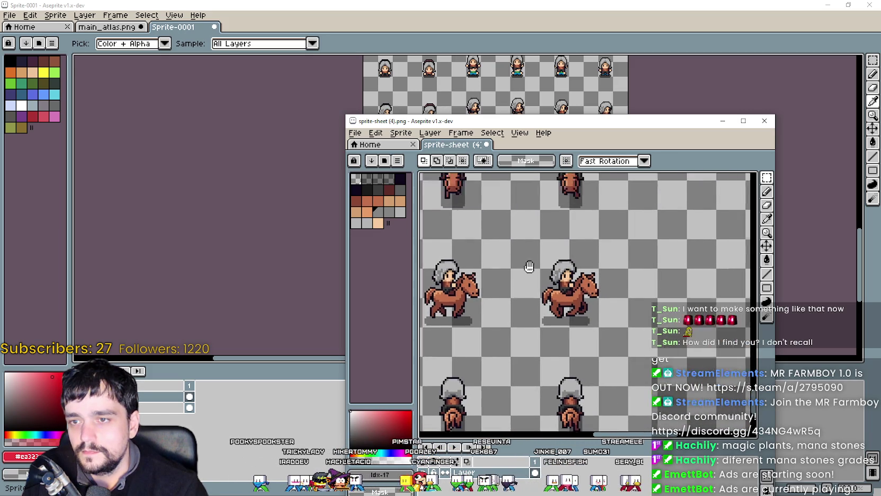
{"action": "mouse_move", "coordinate": [530, 267]}
{"action": "left_mouse_down"}
{"action": "mouse_move", "coordinate": [549, 329]}
{"action": "mouse_move", "coordinate": [527, 285]}
{"action": "mouse_move", "coordinate": [566, 299]}
{"action": "left_mouse_up"}
{"action": "scroll", "coordinate": [590, 315], "scroll_direction": "down", "scroll_amount": 1}
{"action": "scroll", "coordinate": [565, 298], "scroll_direction": "up", "scroll_amount": 1}
{"action": "scroll", "coordinate": [566, 299], "scroll_direction": "up", "scroll_amount": 1}
{"action": "scroll", "coordinate": [577, 303], "scroll_direction": "up", "scroll_amount": 1}
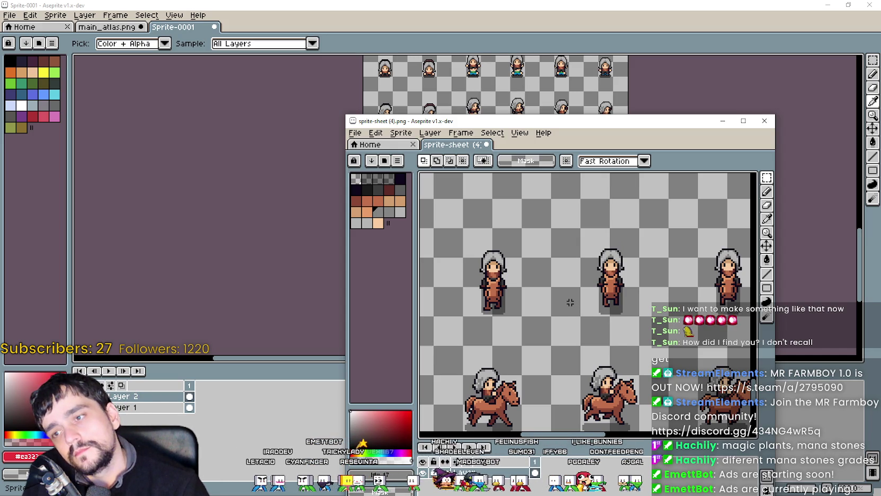
{"action": "scroll", "coordinate": [570, 302], "scroll_direction": "down", "scroll_amount": 3}
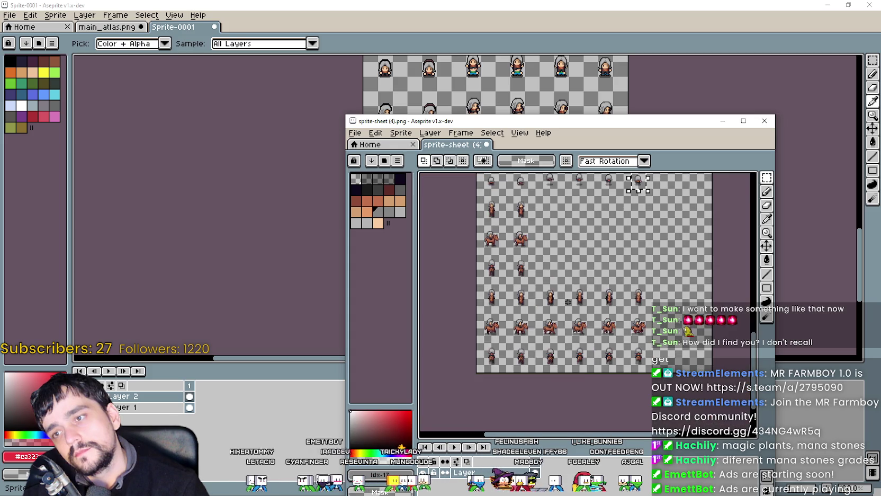
{"action": "scroll", "coordinate": [569, 301], "scroll_direction": "up", "scroll_amount": 1}
{"action": "scroll", "coordinate": [568, 300], "scroll_direction": "up", "scroll_amount": 1}
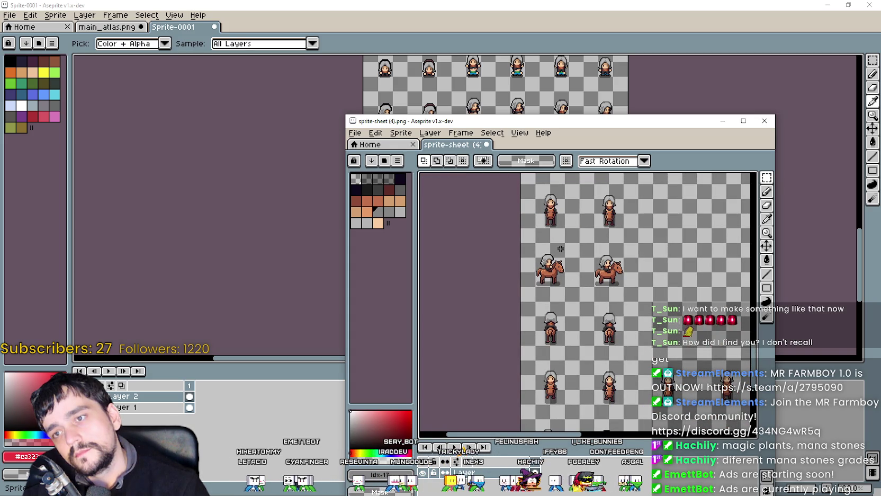
{"action": "scroll", "coordinate": [570, 367], "scroll_direction": "down", "scroll_amount": 2}
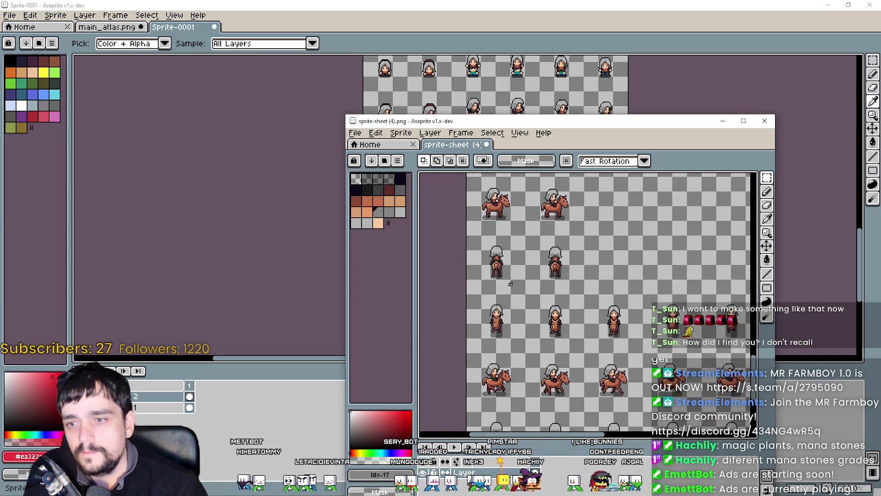
{"action": "scroll", "coordinate": [538, 305], "scroll_direction": "up", "scroll_amount": 2}
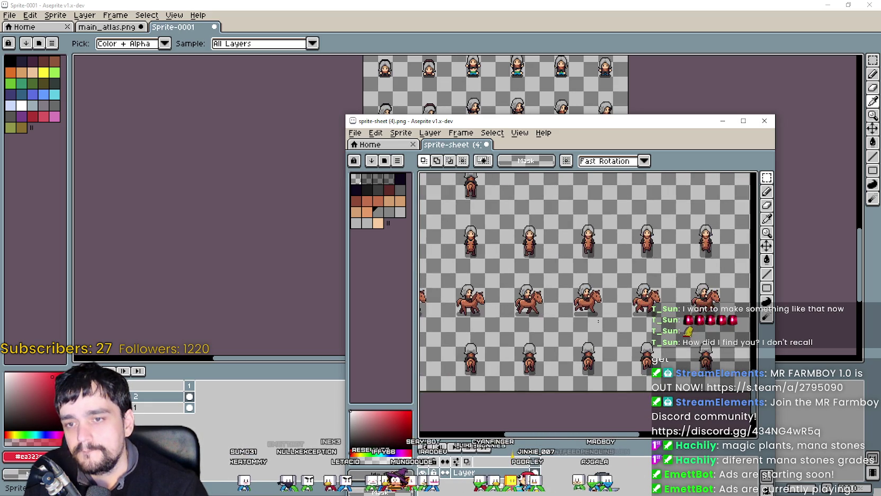
{"action": "scroll", "coordinate": [583, 325], "scroll_direction": "up", "scroll_amount": 2}
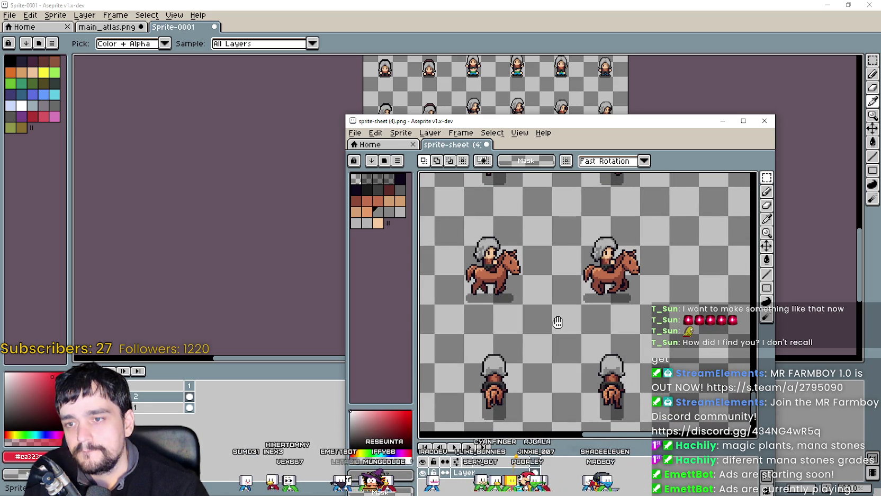
{"action": "scroll", "coordinate": [558, 321], "scroll_direction": "down", "scroll_amount": 1}
{"action": "scroll", "coordinate": [551, 312], "scroll_direction": "down", "scroll_amount": 1}
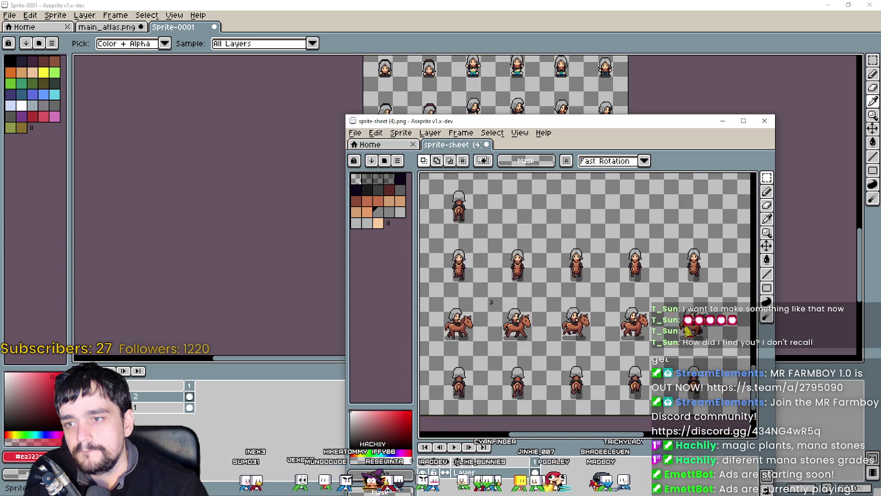
{"action": "scroll", "coordinate": [535, 302], "scroll_direction": "down", "scroll_amount": 1}
{"action": "scroll", "coordinate": [521, 290], "scroll_direction": "up", "scroll_amount": 3}
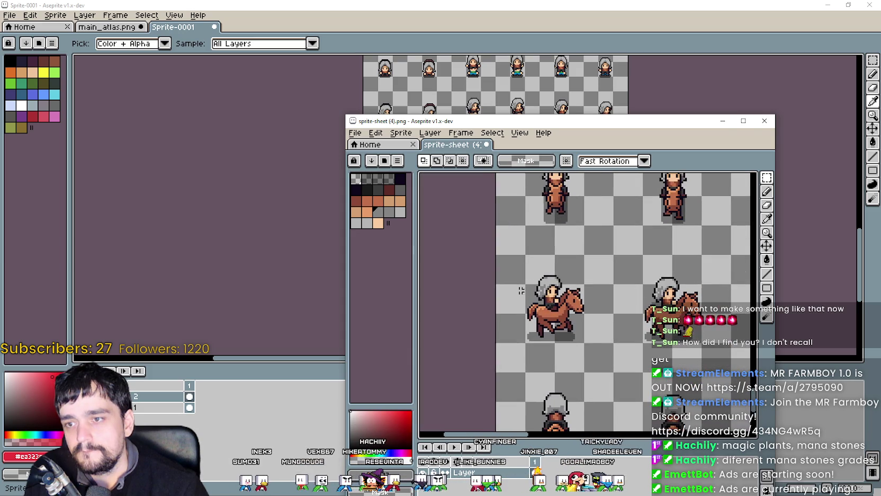
Maximize the sprite-sheet window, shrink the timeline, and pan to the walking and riding rows.
{"action": "left_click", "coordinate": [744, 120]}
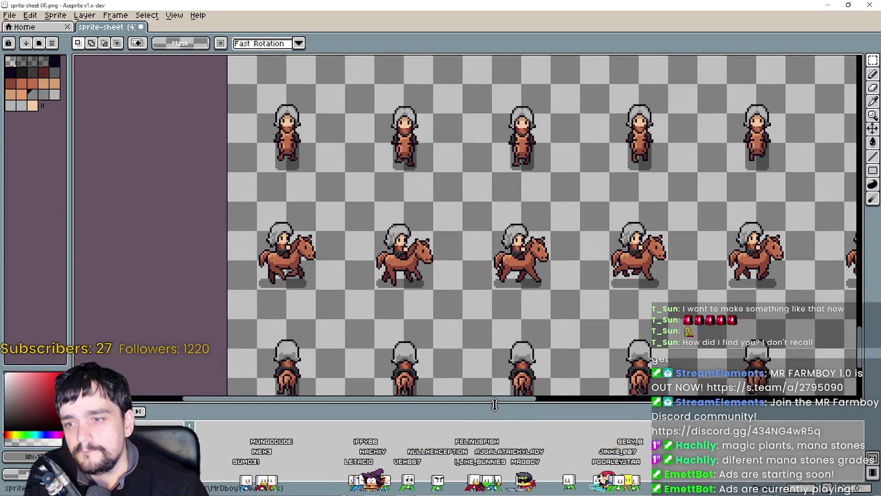
{"action": "left_click_drag", "start_coordinate": [494, 398], "coordinate": [500, 424]}
{"action": "mouse_move", "coordinate": [382, 268]}
{"action": "left_mouse_down"}
{"action": "mouse_move", "coordinate": [360, 324]}
{"action": "mouse_move", "coordinate": [375, 372]}
{"action": "mouse_move", "coordinate": [406, 304]}
{"action": "left_mouse_up"}
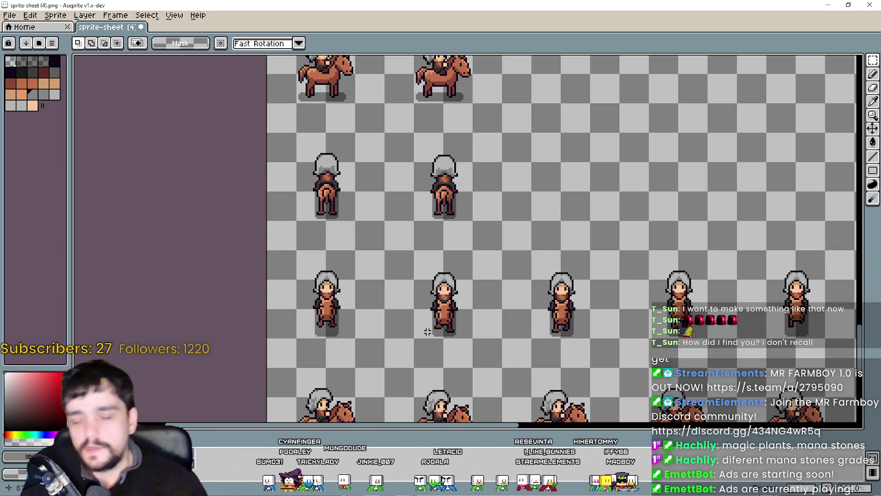
{"action": "scroll", "coordinate": [427, 331], "scroll_direction": "down", "scroll_amount": 2}
{"action": "scroll", "coordinate": [410, 336], "scroll_direction": "up", "scroll_amount": 1}
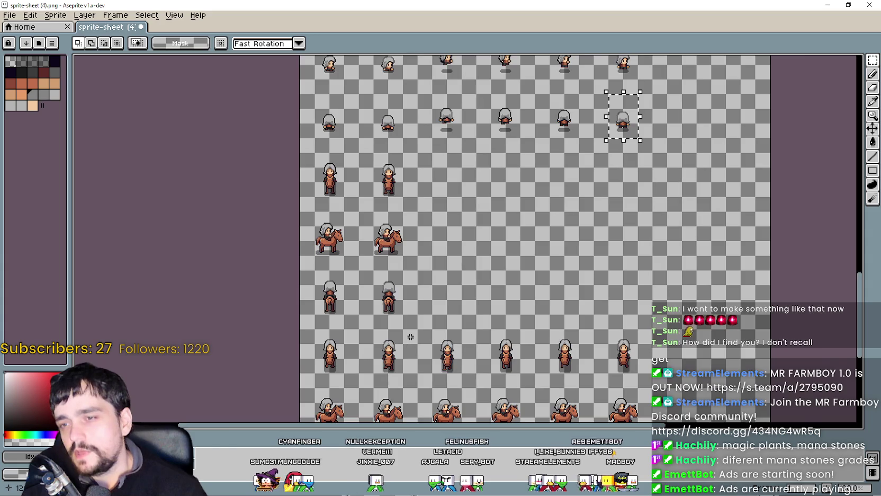
{"action": "scroll", "coordinate": [410, 337], "scroll_direction": "down", "scroll_amount": 1}
{"action": "scroll", "coordinate": [628, 336], "scroll_direction": "up", "scroll_amount": 1}
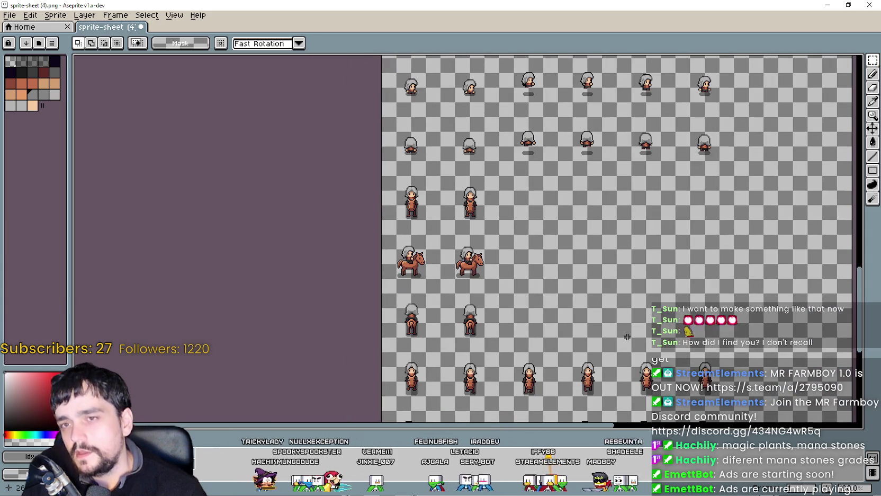
{"action": "scroll", "coordinate": [628, 337], "scroll_direction": "down", "scroll_amount": 1}
{"action": "scroll", "coordinate": [627, 337], "scroll_direction": "up", "scroll_amount": 1}
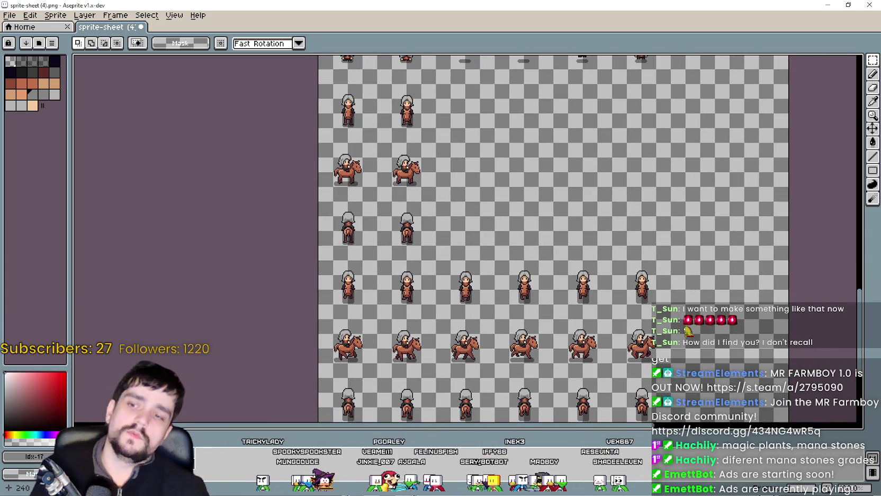
{"action": "scroll", "coordinate": [518, 223], "scroll_direction": "down", "scroll_amount": 1}
{"action": "scroll", "coordinate": [519, 223], "scroll_direction": "up", "scroll_amount": 1}
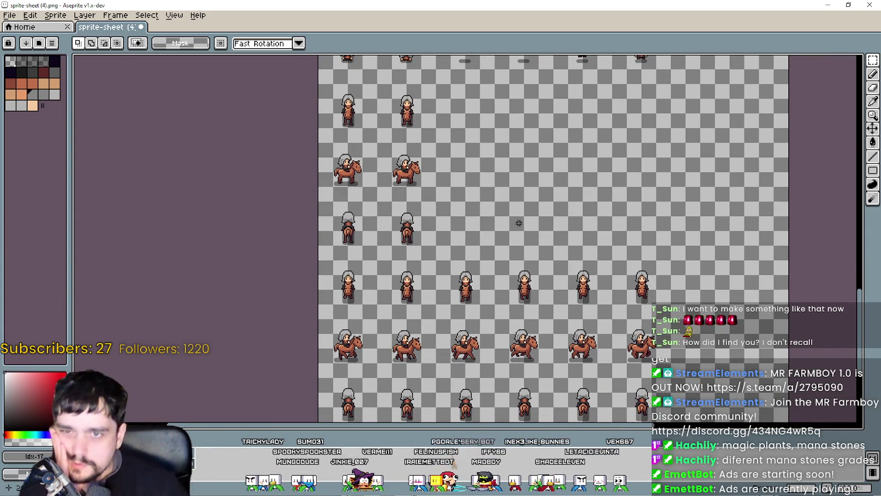
{"action": "mouse_move", "coordinate": [518, 223]}
{"action": "left_mouse_down"}
{"action": "mouse_move", "coordinate": [483, 225]}
{"action": "mouse_move", "coordinate": [452, 134]}
{"action": "left_mouse_up"}
{"action": "scroll", "coordinate": [419, 229], "scroll_direction": "up", "scroll_amount": 1}
{"action": "scroll", "coordinate": [471, 212], "scroll_direction": "down", "scroll_amount": 1}
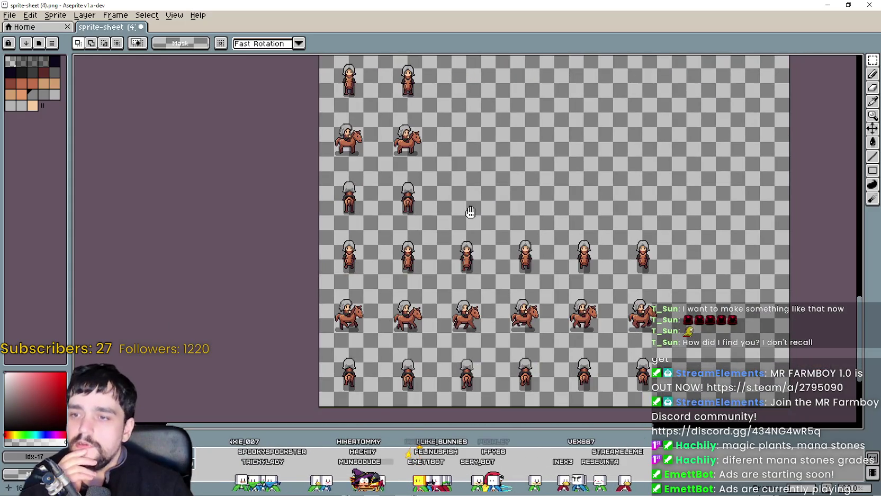
{"action": "scroll", "coordinate": [471, 212], "scroll_direction": "up", "scroll_amount": 2}
{"action": "scroll", "coordinate": [428, 311], "scroll_direction": "down", "scroll_amount": 1}
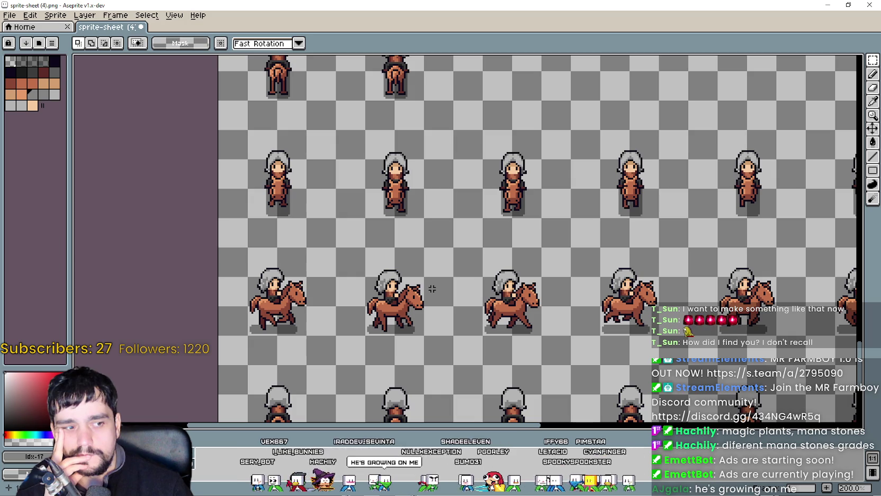
{"action": "left_click_drag", "start_coordinate": [413, 207], "coordinate": [360, 295]}
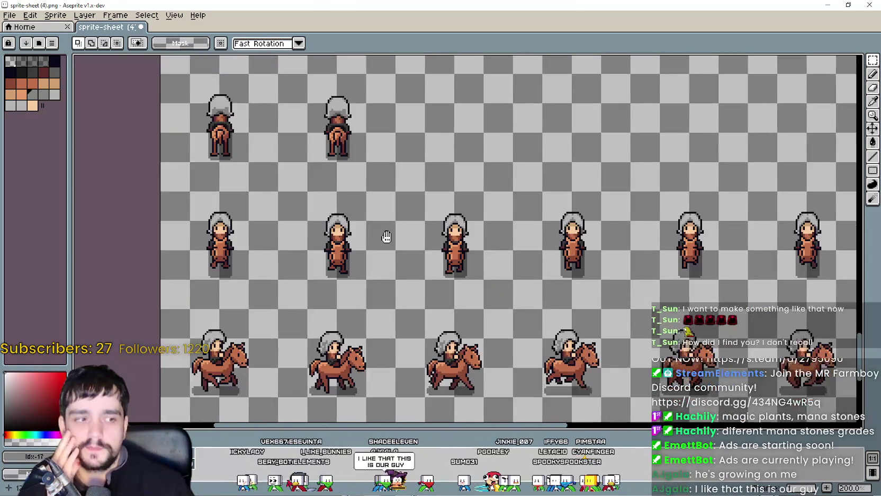
{"action": "mouse_move", "coordinate": [387, 236]}
{"action": "left_mouse_down"}
{"action": "mouse_move", "coordinate": [468, 224]}
{"action": "mouse_move", "coordinate": [401, 310]}
{"action": "mouse_move", "coordinate": [398, 273]}
{"action": "mouse_move", "coordinate": [386, 331]}
{"action": "left_mouse_up"}
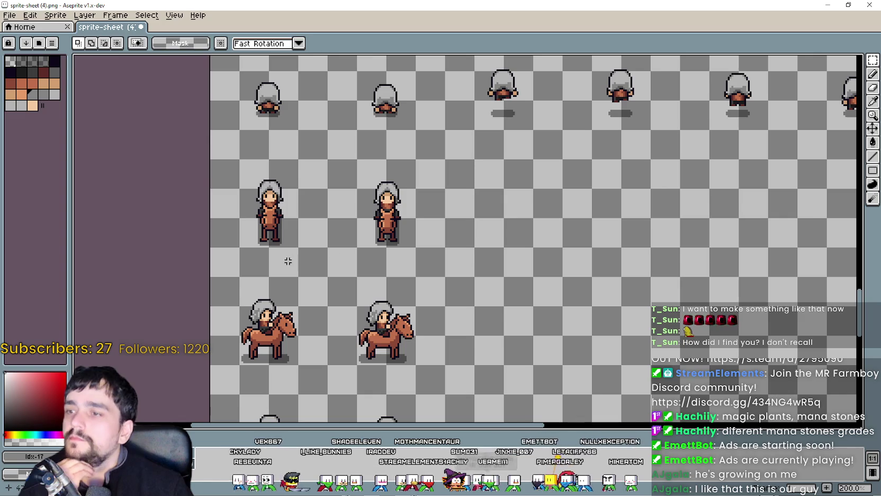
{"action": "scroll", "coordinate": [288, 252], "scroll_direction": "up", "scroll_amount": 1}
{"action": "scroll", "coordinate": [288, 252], "scroll_direction": "down", "scroll_amount": 2}
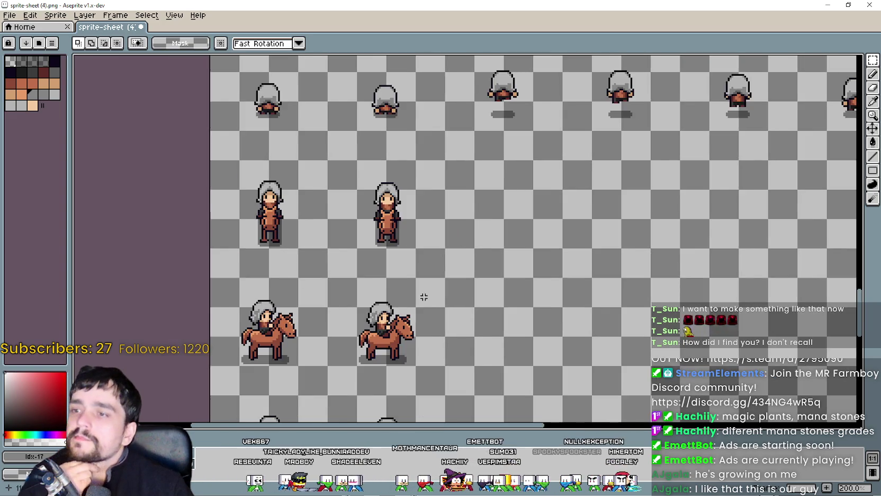
{"action": "scroll", "coordinate": [424, 295], "scroll_direction": "up", "scroll_amount": 1}
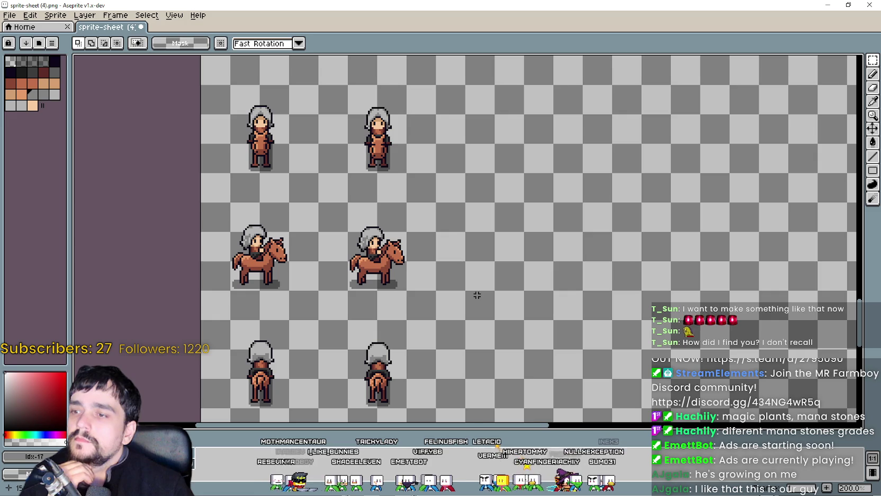
{"action": "left_click_drag", "start_coordinate": [478, 293], "coordinate": [505, 222]}
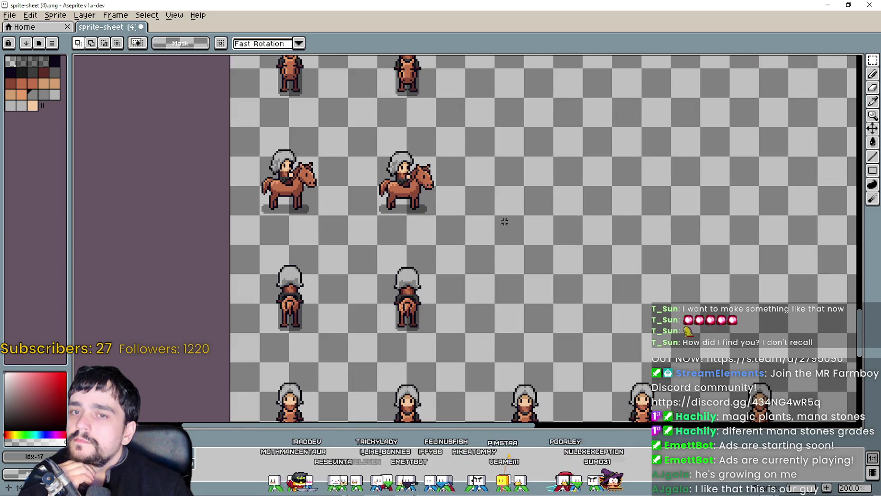
{"action": "left_click_drag", "start_coordinate": [506, 311], "coordinate": [472, 236]}
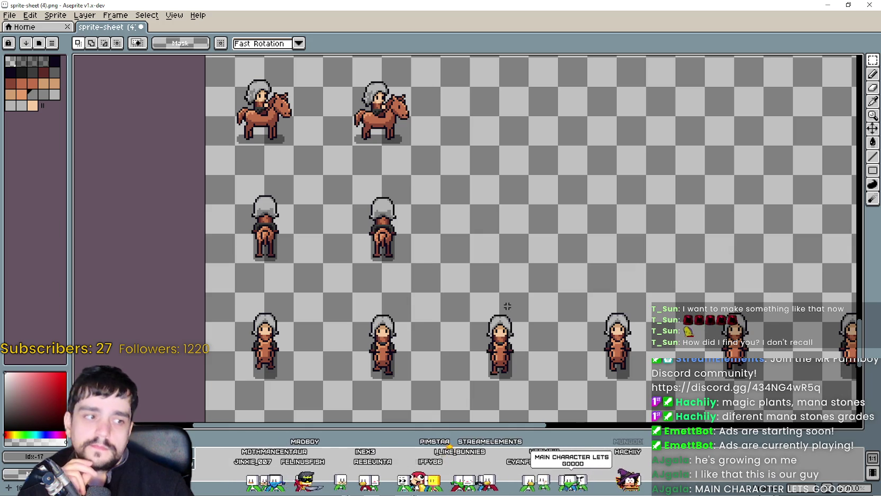
{"action": "mouse_move", "coordinate": [507, 306]}
{"action": "left_mouse_down"}
{"action": "mouse_move", "coordinate": [536, 272]}
{"action": "mouse_move", "coordinate": [444, 215]}
{"action": "mouse_move", "coordinate": [444, 303]}
{"action": "mouse_move", "coordinate": [529, 329]}
{"action": "left_mouse_up"}
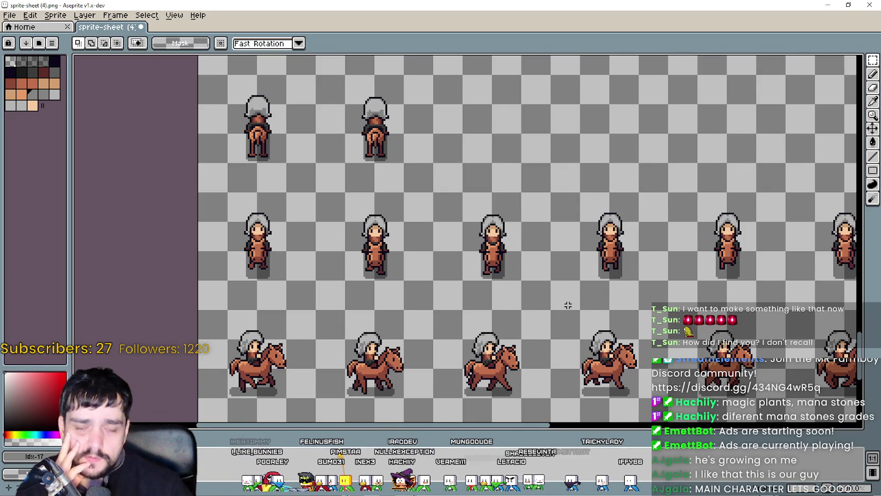
{"action": "scroll", "coordinate": [567, 305], "scroll_direction": "down", "scroll_amount": 2}
{"action": "scroll", "coordinate": [565, 300], "scroll_direction": "up", "scroll_amount": 2}
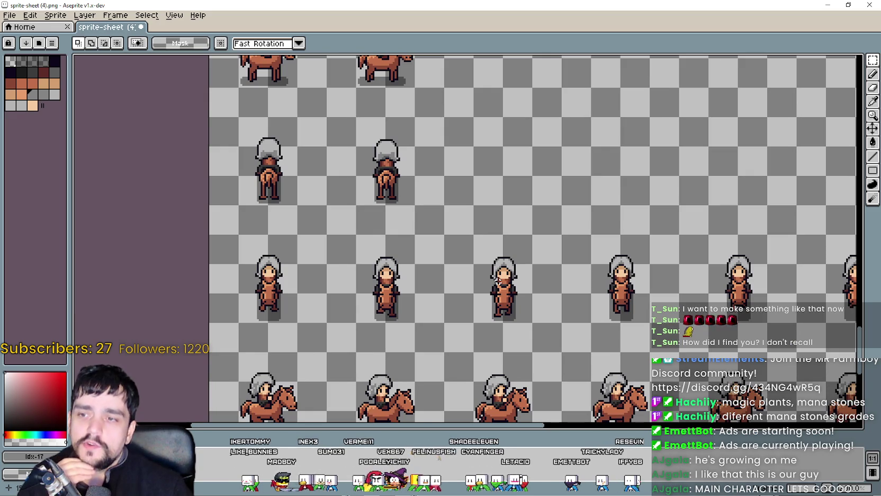
{"action": "scroll", "coordinate": [500, 279], "scroll_direction": "down", "scroll_amount": 2}
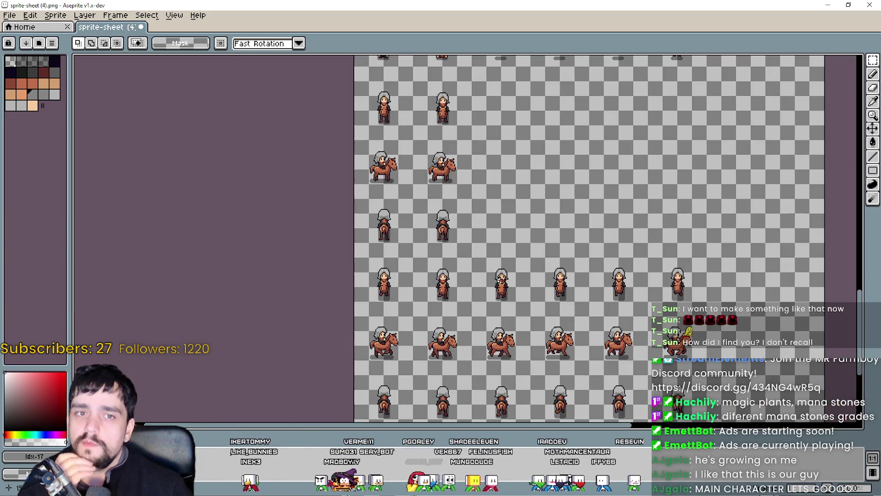
{"action": "scroll", "coordinate": [316, 170], "scroll_direction": "up", "scroll_amount": 2}
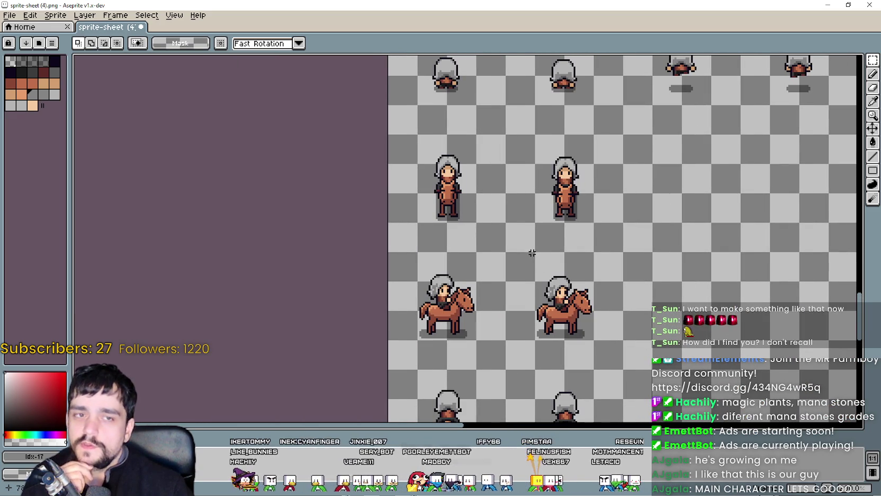
{"action": "scroll", "coordinate": [532, 253], "scroll_direction": "down", "scroll_amount": 2}
{"action": "scroll", "coordinate": [519, 264], "scroll_direction": "up", "scroll_amount": 4}
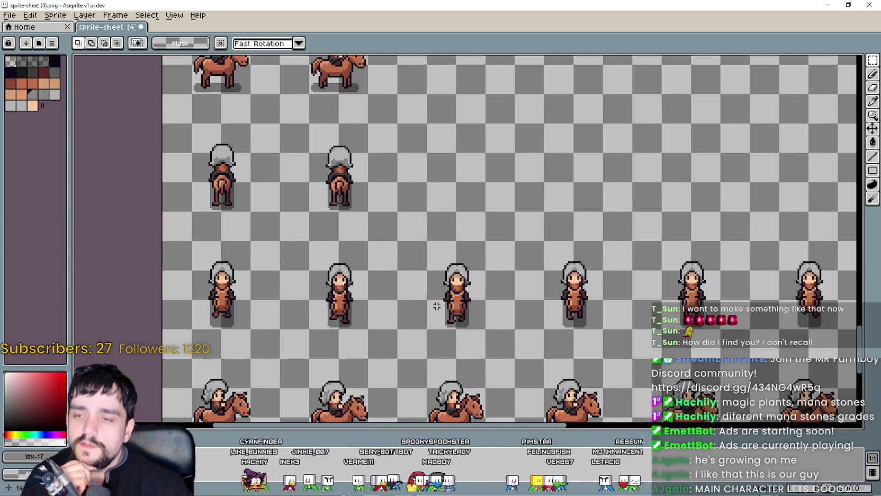
{"action": "scroll", "coordinate": [519, 264], "scroll_direction": "down", "scroll_amount": 2}
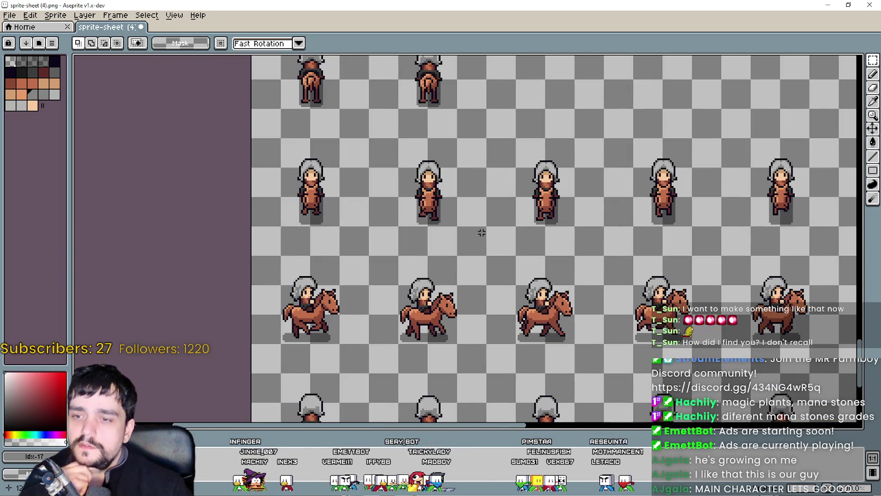
{"action": "scroll", "coordinate": [530, 249], "scroll_direction": "down", "scroll_amount": 3}
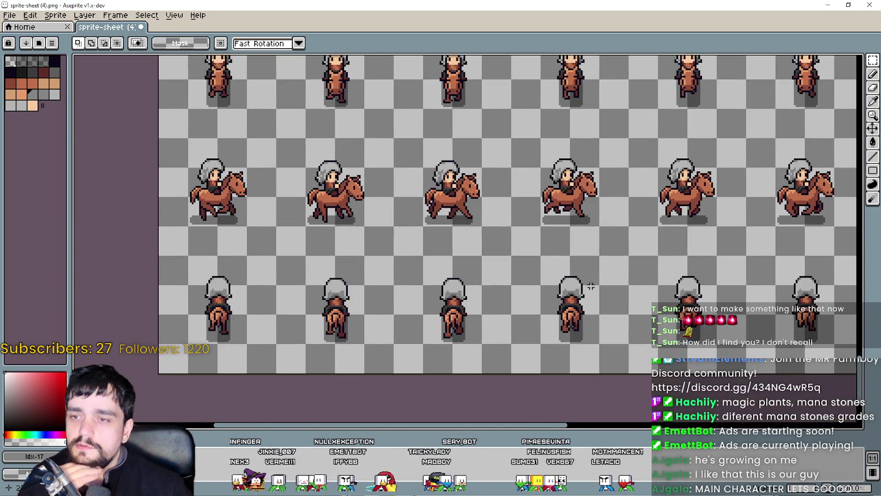
{"action": "scroll", "coordinate": [418, 185], "scroll_direction": "down", "scroll_amount": 1}
{"action": "scroll", "coordinate": [404, 243], "scroll_direction": "down", "scroll_amount": 1}
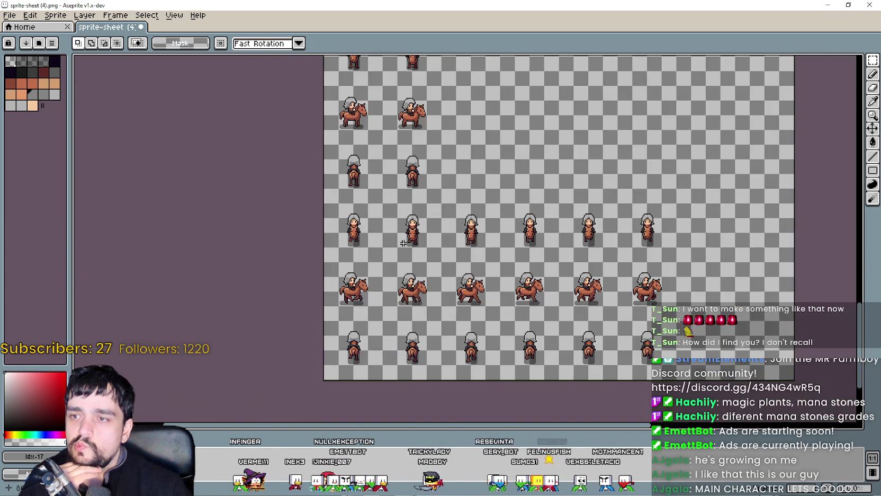
{"action": "scroll", "coordinate": [501, 158], "scroll_direction": "up", "scroll_amount": 1}
{"action": "scroll", "coordinate": [577, 260], "scroll_direction": "up", "scroll_amount": 2}
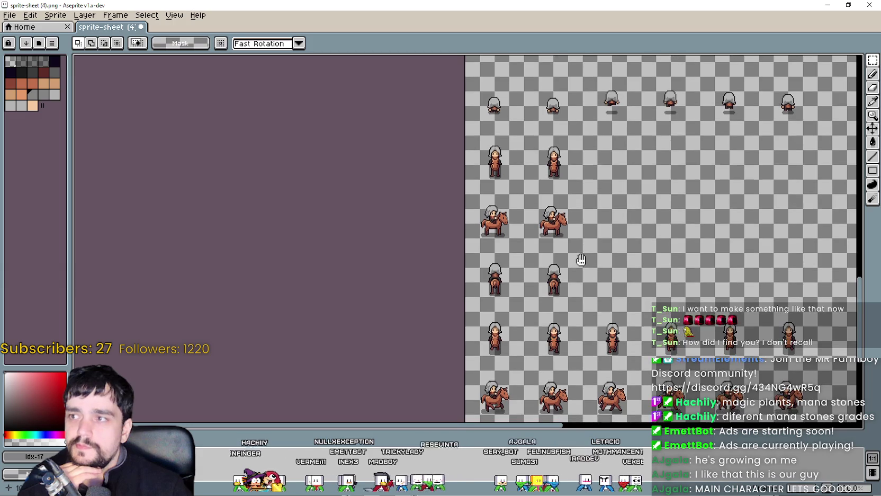
{"action": "scroll", "coordinate": [495, 266], "scroll_direction": "down", "scroll_amount": 2}
{"action": "mouse_move", "coordinate": [496, 266]}
{"action": "left_mouse_down"}
{"action": "mouse_move", "coordinate": [562, 325]}
{"action": "mouse_move", "coordinate": [560, 312]}
{"action": "left_mouse_up"}
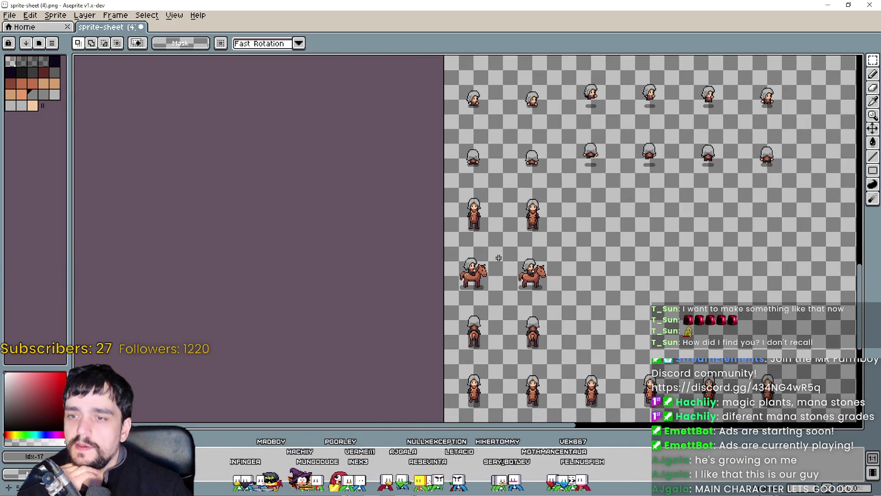
{"action": "scroll", "coordinate": [498, 257], "scroll_direction": "up", "scroll_amount": 2}
{"action": "mouse_move", "coordinate": [491, 244]}
{"action": "left_mouse_down"}
{"action": "mouse_move", "coordinate": [501, 309]}
{"action": "mouse_move", "coordinate": [464, 259]}
{"action": "mouse_move", "coordinate": [437, 113]}
{"action": "mouse_move", "coordinate": [313, 108]}
{"action": "mouse_move", "coordinate": [438, 174]}
{"action": "left_mouse_up"}
{"action": "scroll", "coordinate": [433, 234], "scroll_direction": "down", "scroll_amount": 1}
{"action": "scroll", "coordinate": [433, 234], "scroll_direction": "up", "scroll_amount": 1}
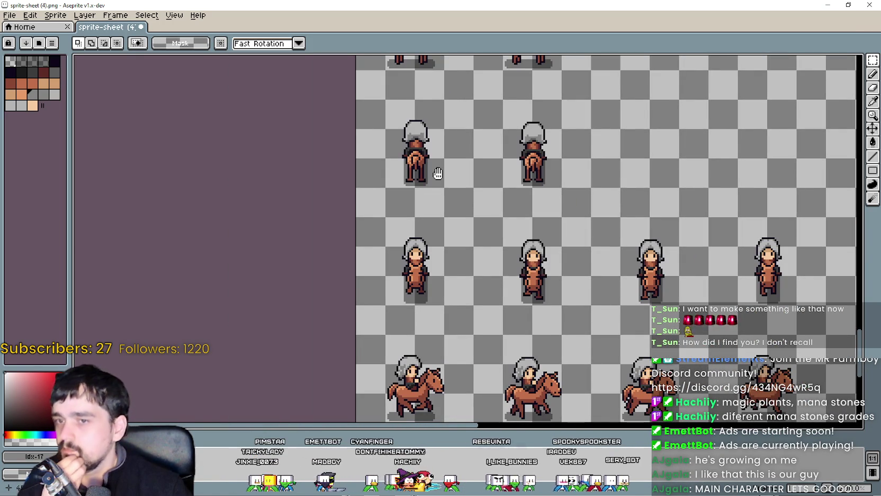
{"action": "left_click_drag", "start_coordinate": [438, 173], "coordinate": [413, 219]}
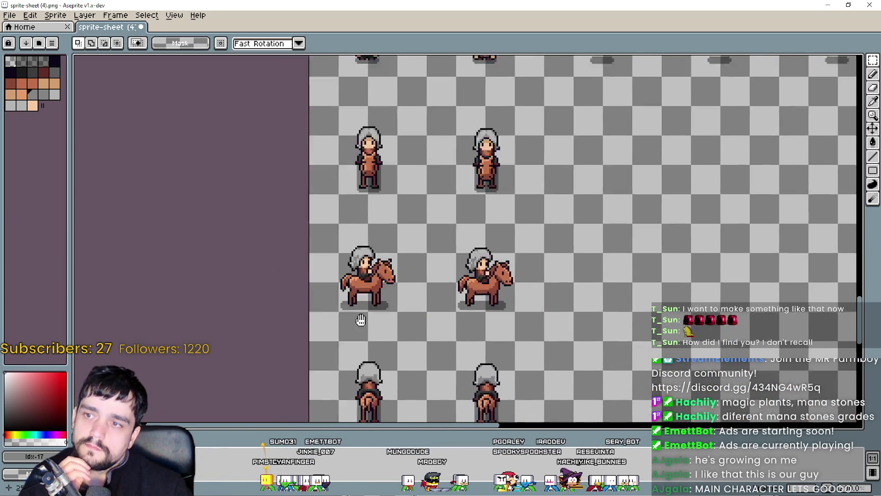
{"action": "left_click_drag", "start_coordinate": [426, 201], "coordinate": [363, 337]}
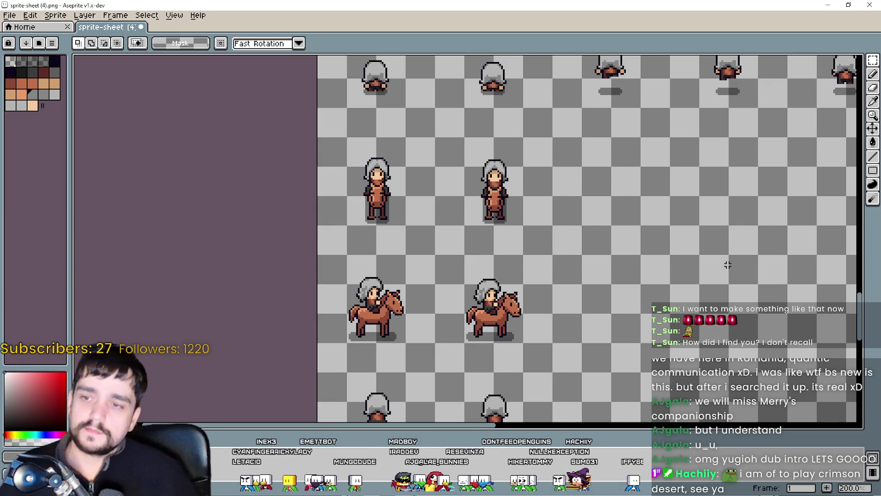
Scroll up and down the sprite-sheet canvas to review the riding, back-view and walking rows.
{"action": "scroll", "coordinate": [568, 194], "scroll_direction": "down", "scroll_amount": 1}
{"action": "scroll", "coordinate": [568, 193], "scroll_direction": "down", "scroll_amount": 1}
{"action": "scroll", "coordinate": [573, 291], "scroll_direction": "up", "scroll_amount": 2}
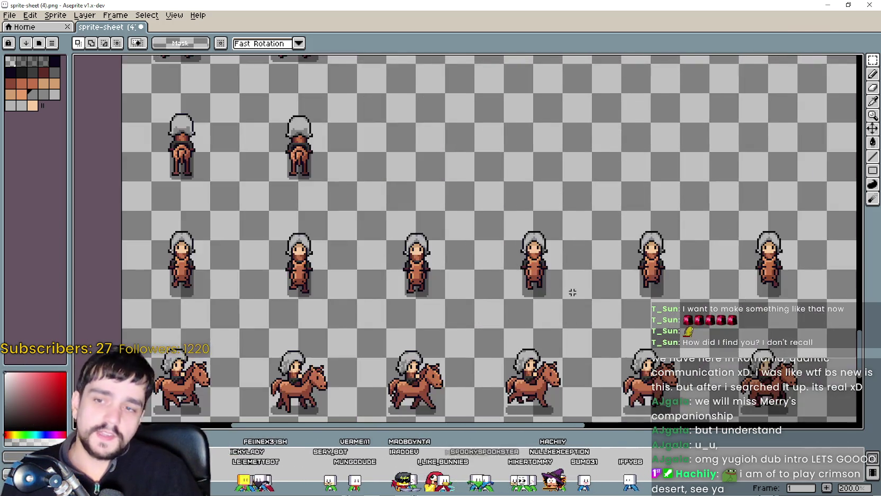
{"action": "scroll", "coordinate": [574, 291], "scroll_direction": "down", "scroll_amount": 2}
{"action": "scroll", "coordinate": [576, 288], "scroll_direction": "up", "scroll_amount": 2}
{"action": "scroll", "coordinate": [574, 284], "scroll_direction": "down", "scroll_amount": 2}
{"action": "scroll", "coordinate": [570, 273], "scroll_direction": "up", "scroll_amount": 1}
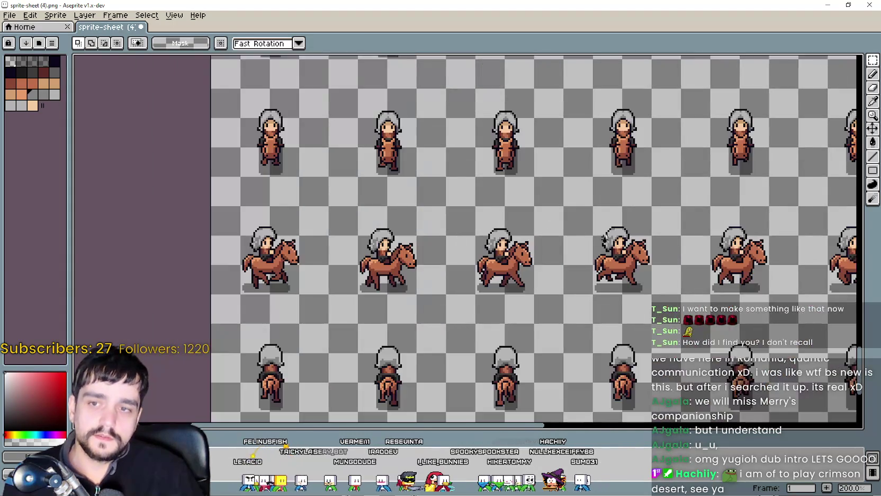
{"action": "scroll", "coordinate": [563, 260], "scroll_direction": "down", "scroll_amount": 1}
{"action": "scroll", "coordinate": [554, 239], "scroll_direction": "up", "scroll_amount": 1}
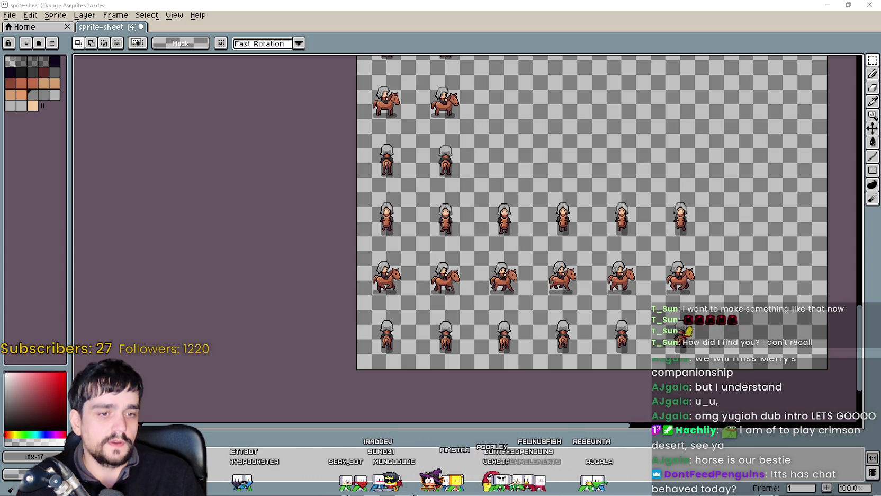
Open the Sub Sunday voting page in a new Brave tab and view the week 12 results.
{"action": "key", "text": "alt+Tab"}
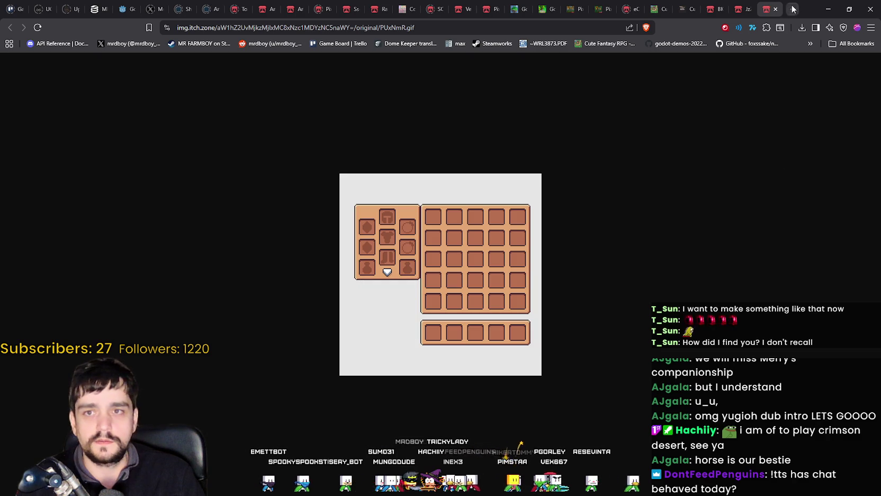
{"action": "left_click", "coordinate": [793, 9]}
{"action": "type", "text": "sub-sunday.com/?y=2026&w=11"}
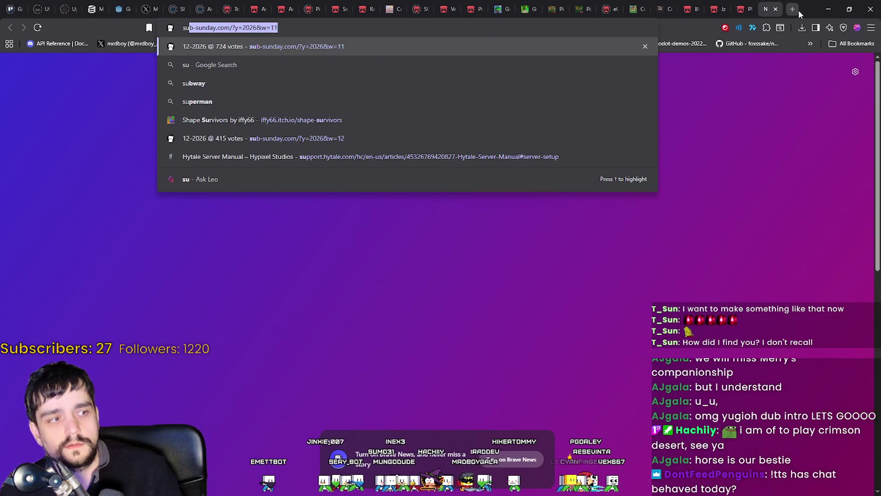
{"action": "type", "text": "b"}
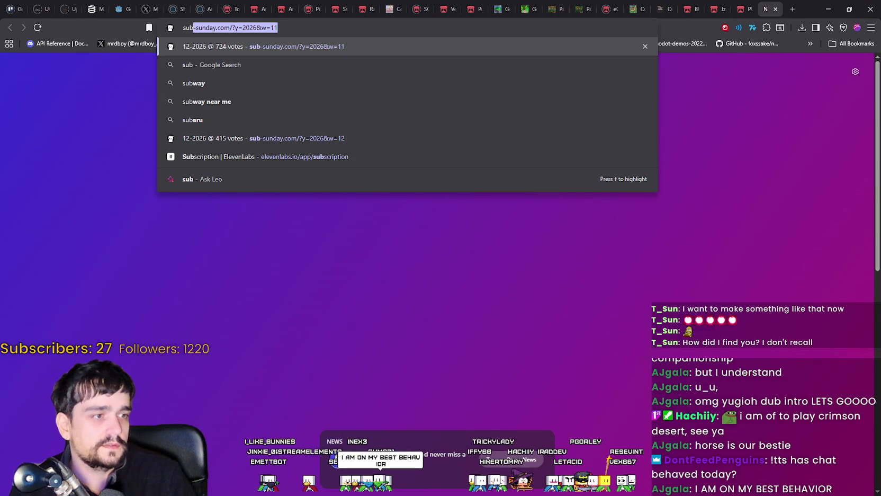
{"action": "key", "text": "Return"}
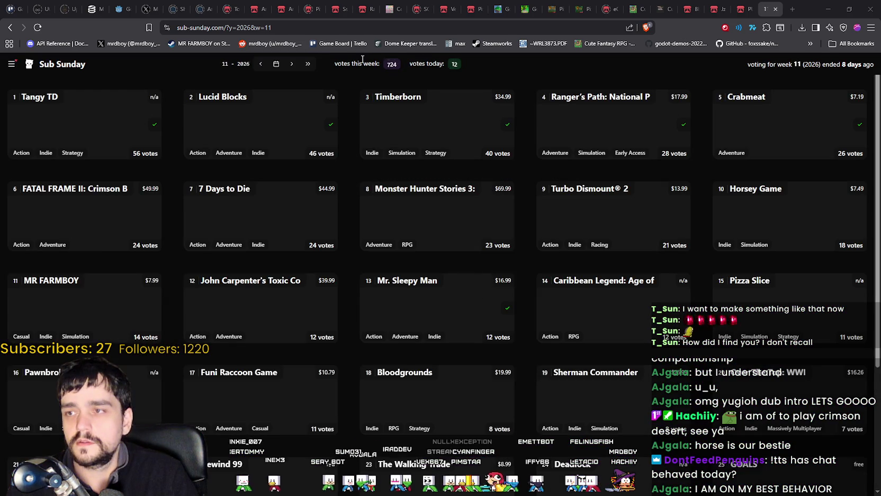
{"action": "left_click", "coordinate": [307, 64]}
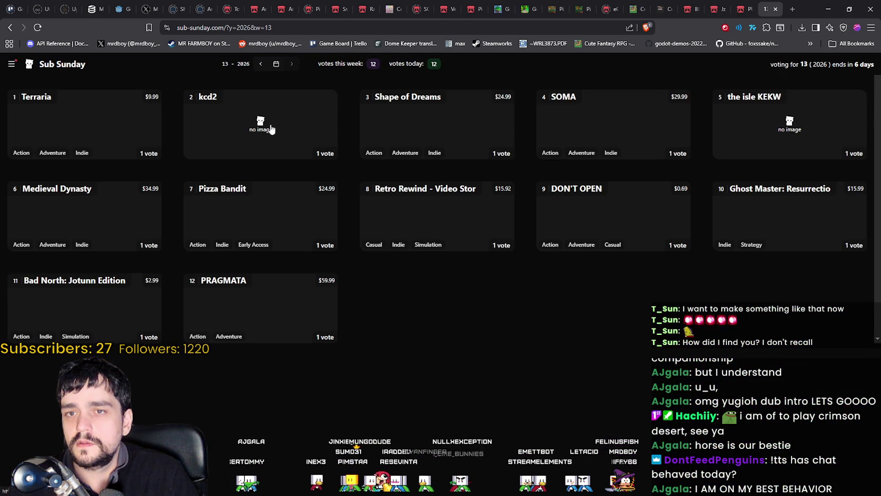
{"action": "left_click", "coordinate": [260, 63]}
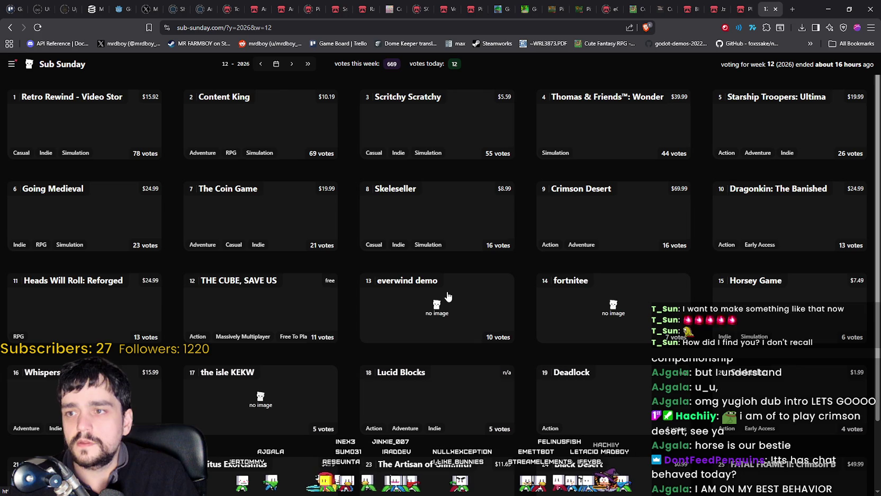
Scroll through the week 12 voting results, then close the tab and minimize the browser.
{"action": "scroll", "coordinate": [447, 293], "scroll_direction": "down", "scroll_amount": 2}
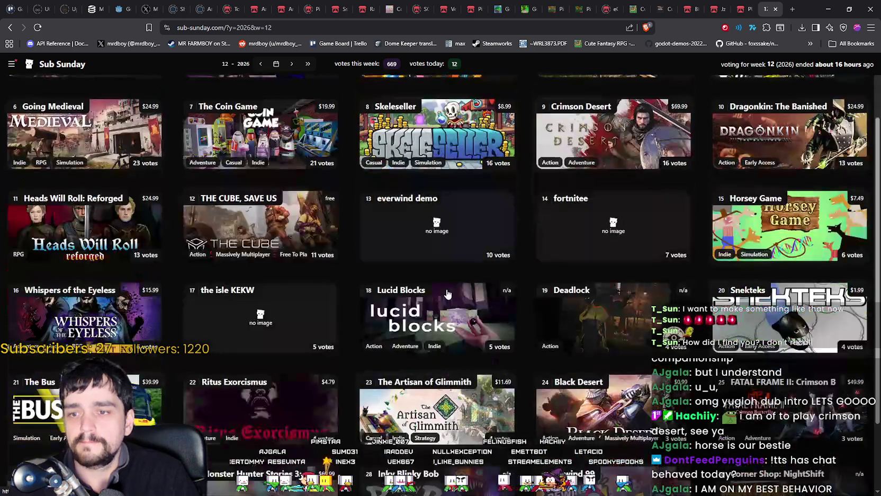
{"action": "scroll", "coordinate": [447, 293], "scroll_direction": "down", "scroll_amount": 2}
{"action": "scroll", "coordinate": [448, 293], "scroll_direction": "down", "scroll_amount": 2}
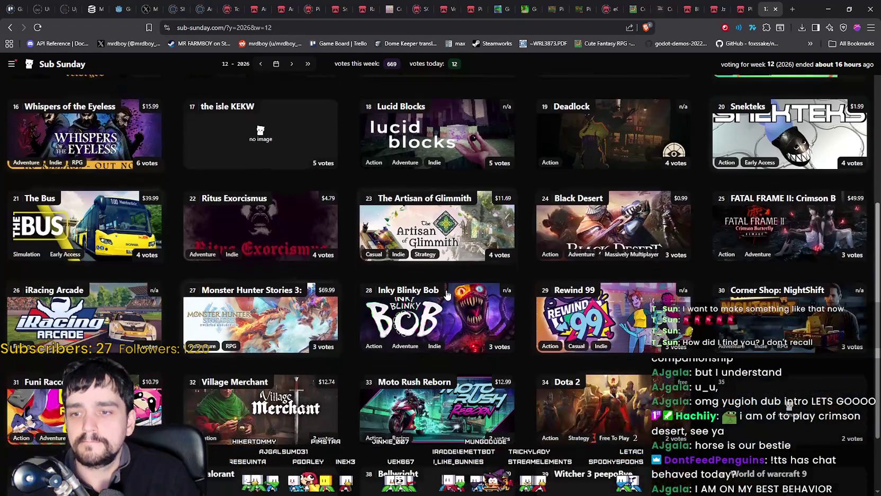
{"action": "scroll", "coordinate": [448, 293], "scroll_direction": "down", "scroll_amount": 2}
{"action": "scroll", "coordinate": [448, 293], "scroll_direction": "down", "scroll_amount": 2}
{"action": "scroll", "coordinate": [447, 293], "scroll_direction": "down", "scroll_amount": 2}
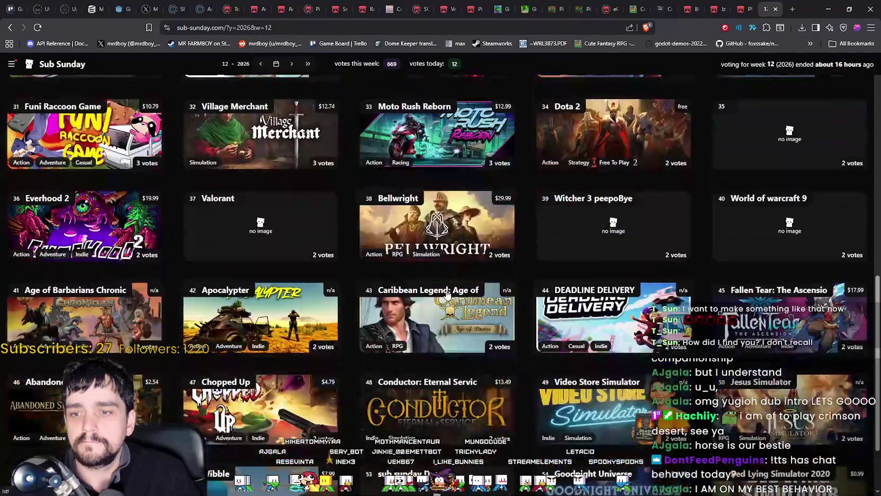
{"action": "scroll", "coordinate": [447, 293], "scroll_direction": "down", "scroll_amount": 2}
{"action": "scroll", "coordinate": [448, 293], "scroll_direction": "up", "scroll_amount": 2}
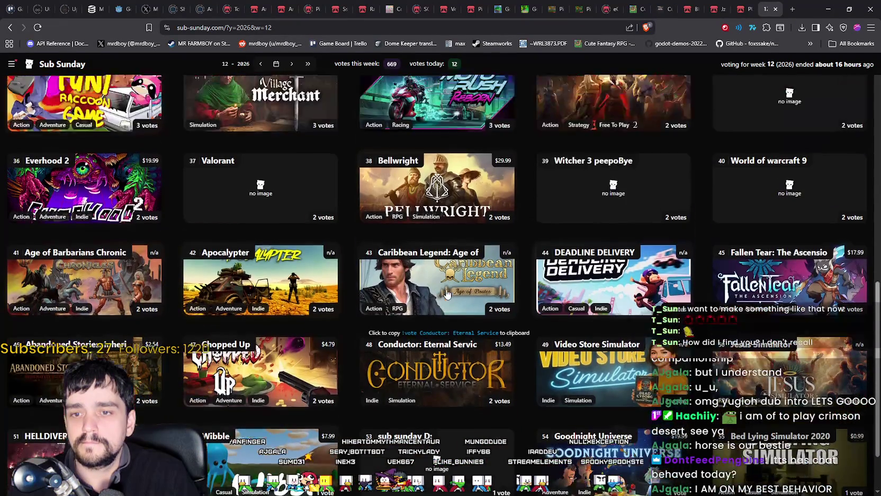
{"action": "scroll", "coordinate": [448, 293], "scroll_direction": "up", "scroll_amount": 3}
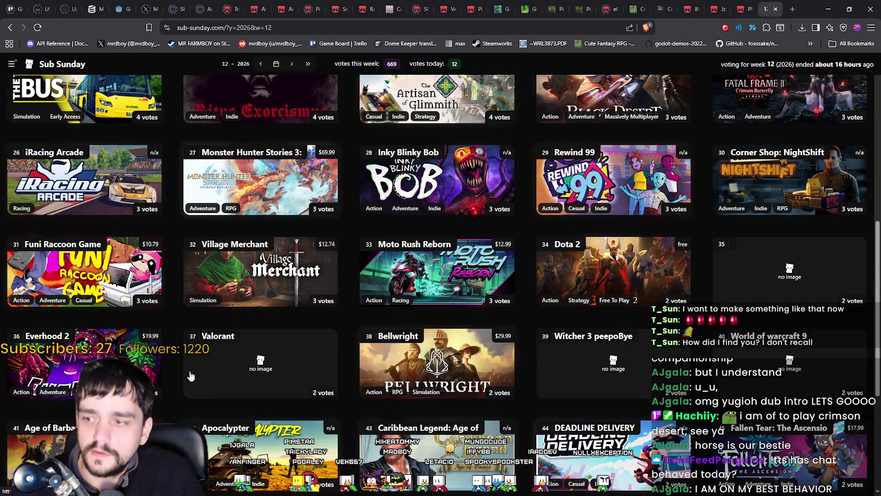
{"action": "scroll", "coordinate": [273, 390], "scroll_direction": "up", "scroll_amount": 2}
{"action": "scroll", "coordinate": [273, 390], "scroll_direction": "up", "scroll_amount": 2}
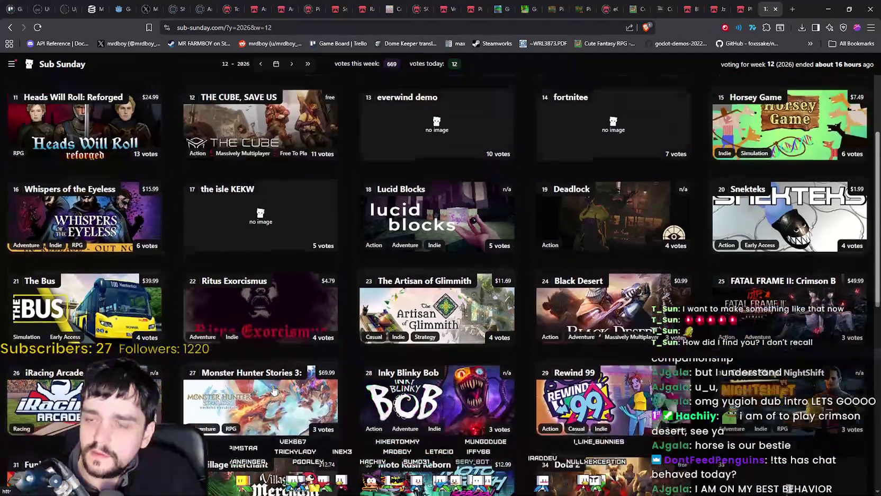
{"action": "scroll", "coordinate": [273, 390], "scroll_direction": "down", "scroll_amount": 2}
{"action": "scroll", "coordinate": [272, 388], "scroll_direction": "down", "scroll_amount": 5}
{"action": "scroll", "coordinate": [271, 389], "scroll_direction": "down", "scroll_amount": 1}
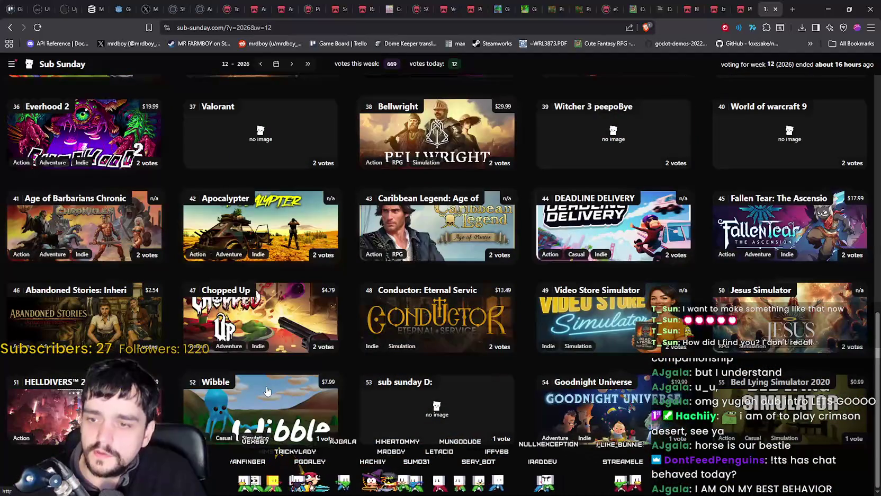
{"action": "scroll", "coordinate": [332, 421], "scroll_direction": "up", "scroll_amount": 2}
{"action": "scroll", "coordinate": [332, 420], "scroll_direction": "up", "scroll_amount": 2}
{"action": "scroll", "coordinate": [443, 474], "scroll_direction": "down", "scroll_amount": 4}
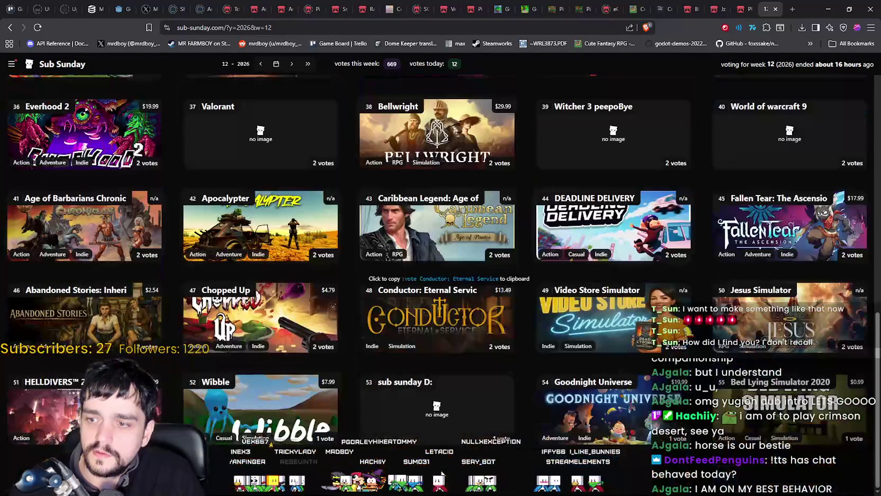
{"action": "scroll", "coordinate": [443, 473], "scroll_direction": "up", "scroll_amount": 2}
{"action": "scroll", "coordinate": [443, 473], "scroll_direction": "up", "scroll_amount": 3}
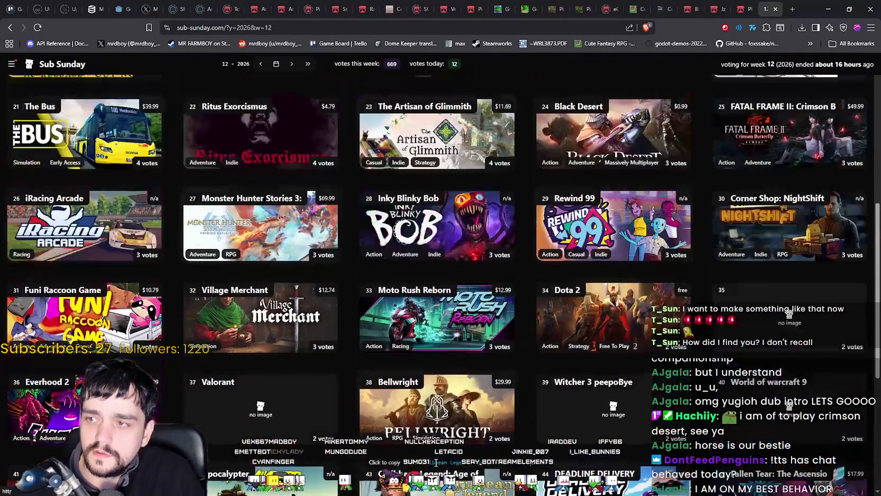
{"action": "scroll", "coordinate": [440, 469], "scroll_direction": "up", "scroll_amount": 2}
{"action": "scroll", "coordinate": [437, 466], "scroll_direction": "up", "scroll_amount": 1}
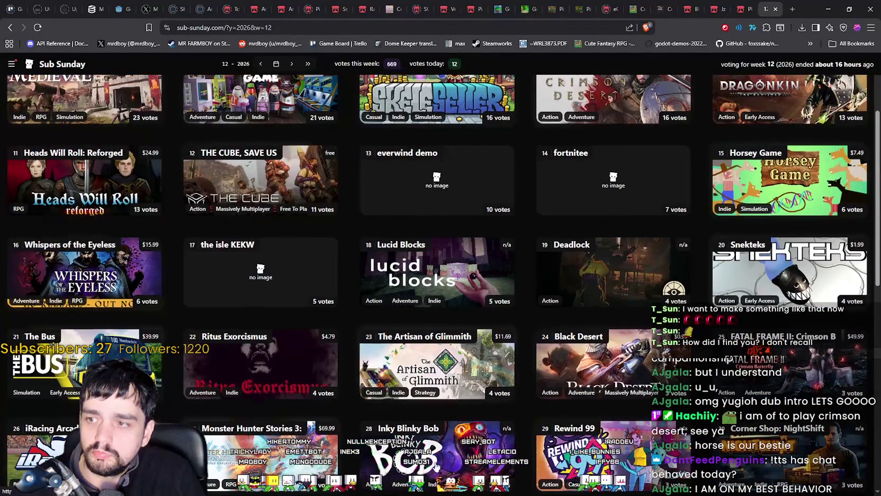
{"action": "scroll", "coordinate": [436, 466], "scroll_direction": "up", "scroll_amount": 2}
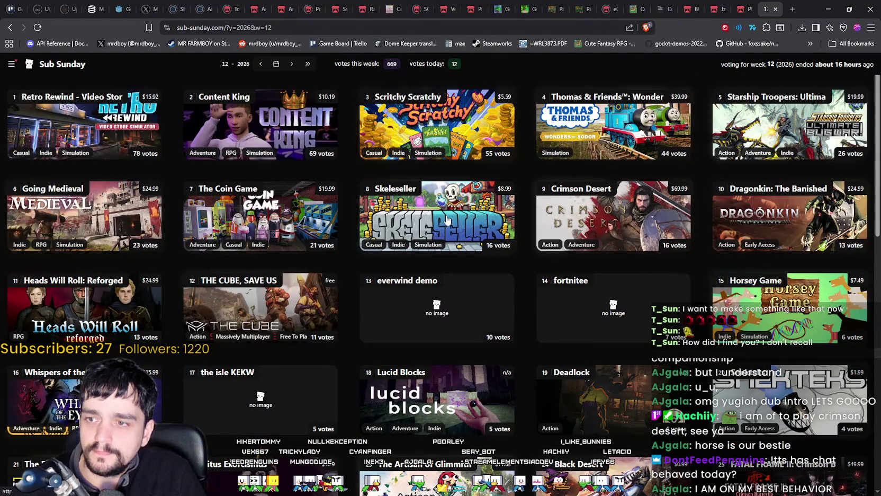
{"action": "scroll", "coordinate": [417, 247], "scroll_direction": "down", "scroll_amount": 5}
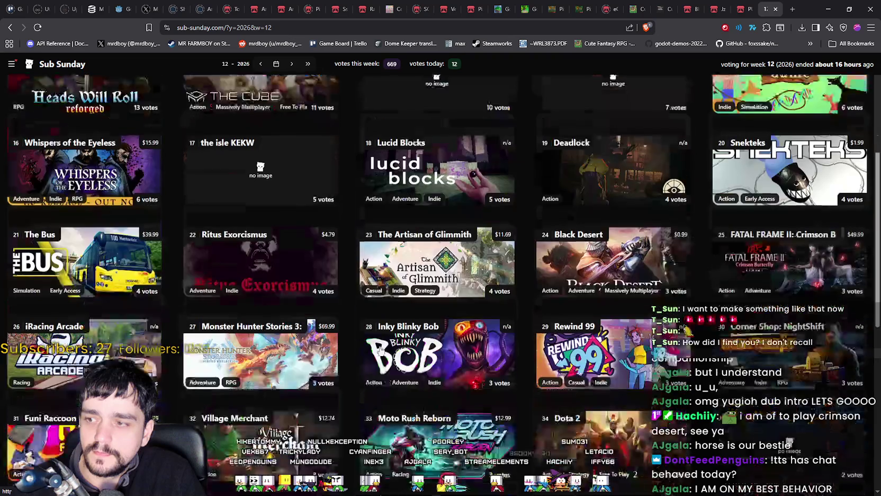
{"action": "scroll", "coordinate": [398, 291], "scroll_direction": "down", "scroll_amount": 6}
{"action": "scroll", "coordinate": [375, 339], "scroll_direction": "down", "scroll_amount": 2}
{"action": "scroll", "coordinate": [374, 337], "scroll_direction": "up", "scroll_amount": 5}
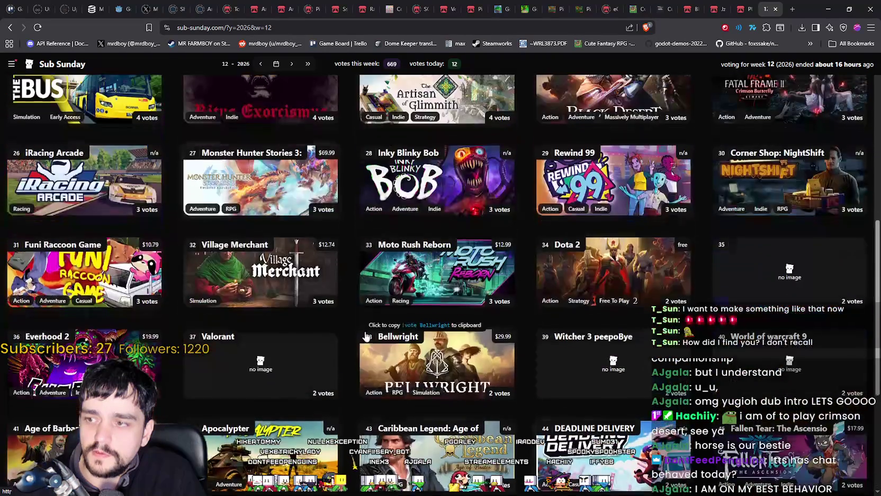
{"action": "scroll", "coordinate": [371, 337], "scroll_direction": "up", "scroll_amount": 2}
{"action": "scroll", "coordinate": [369, 337], "scroll_direction": "up", "scroll_amount": 2}
{"action": "scroll", "coordinate": [365, 336], "scroll_direction": "up", "scroll_amount": 2}
{"action": "scroll", "coordinate": [365, 335], "scroll_direction": "down", "scroll_amount": 3}
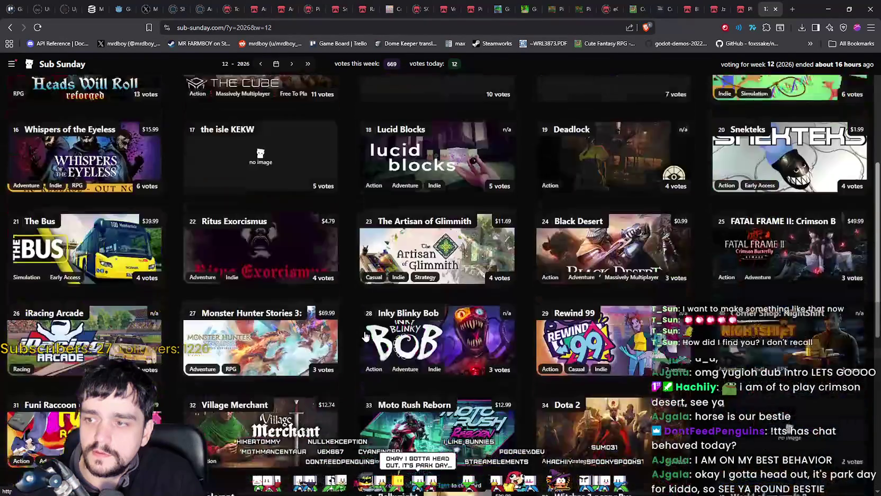
{"action": "scroll", "coordinate": [365, 336], "scroll_direction": "down", "scroll_amount": 2}
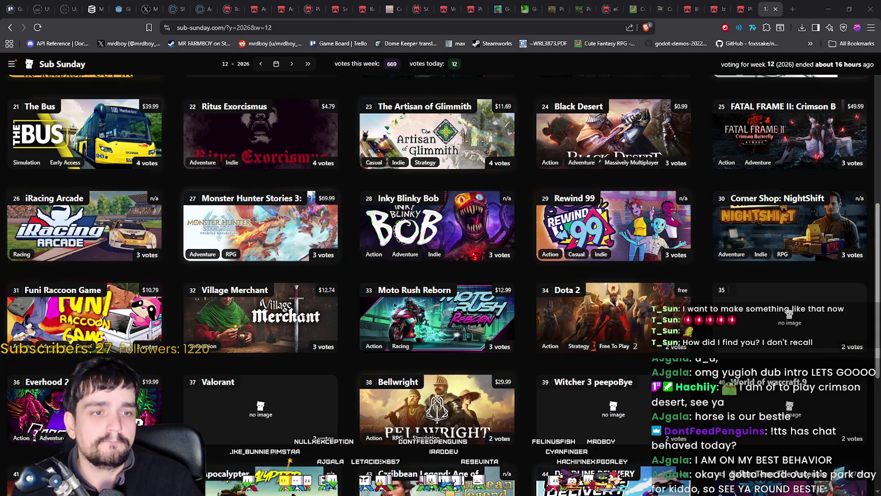
{"action": "left_click", "coordinate": [775, 9]}
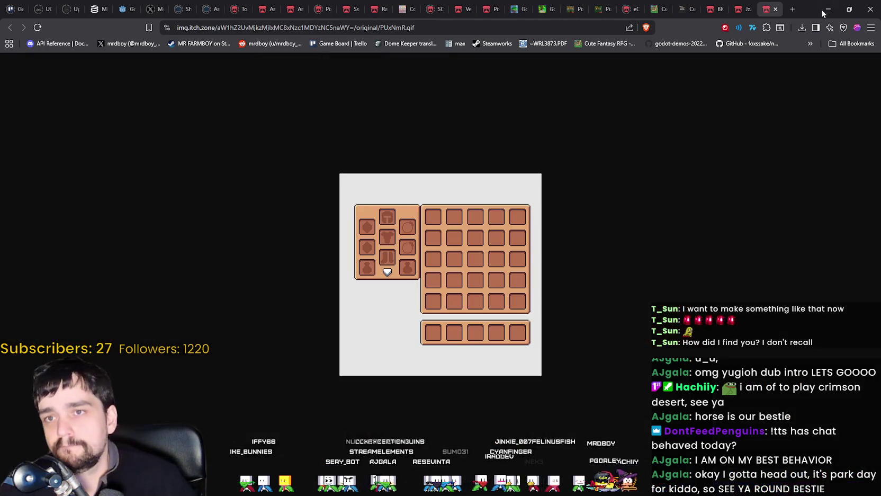
{"action": "left_click", "coordinate": [828, 9]}
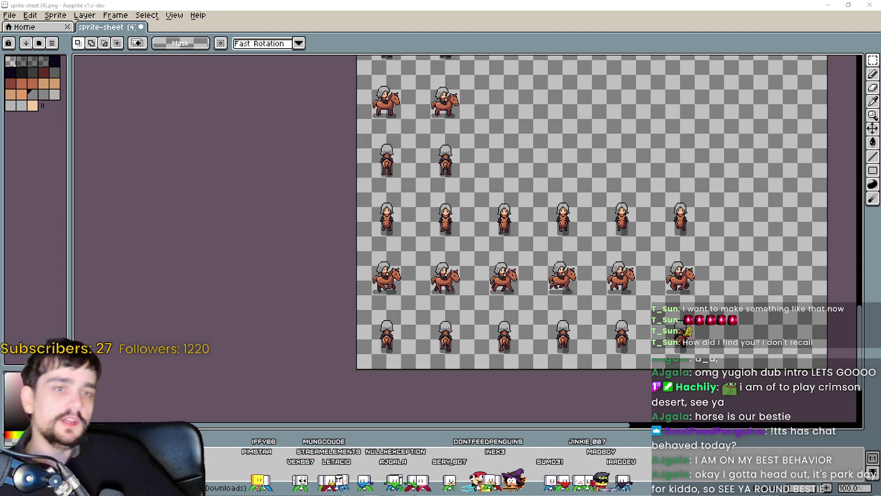
{"action": "left_click_drag", "start_coordinate": [420, 159], "coordinate": [482, 215]}
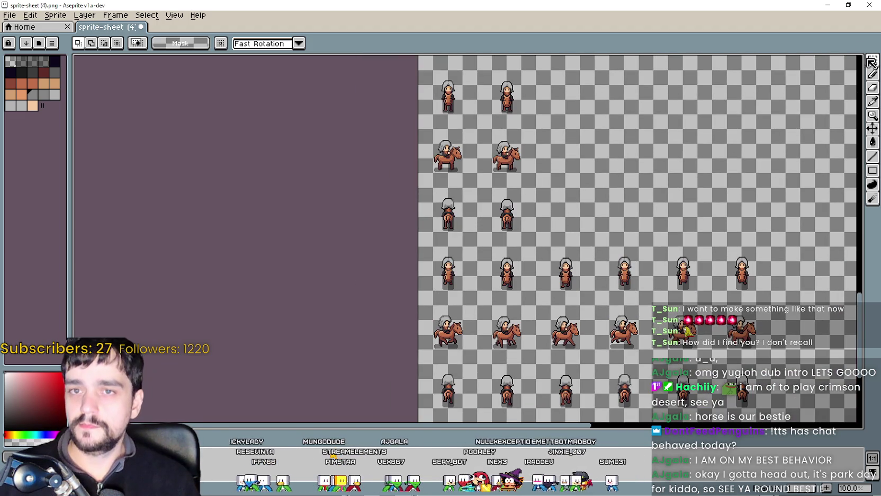
{"action": "scroll", "coordinate": [601, 165], "scroll_direction": "up", "scroll_amount": 1}
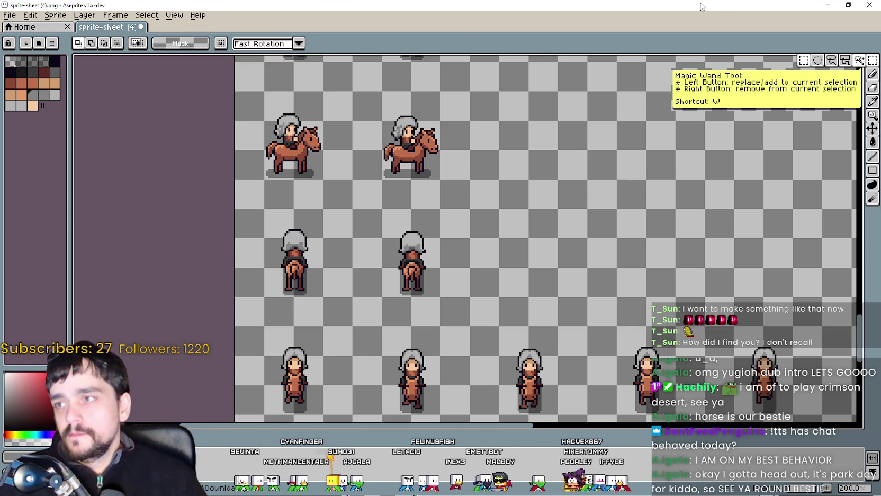
Scroll around Sprite-0001 to review its rows of hooded character frames.
{"action": "scroll", "coordinate": [715, 57], "scroll_direction": "down", "scroll_amount": 2}
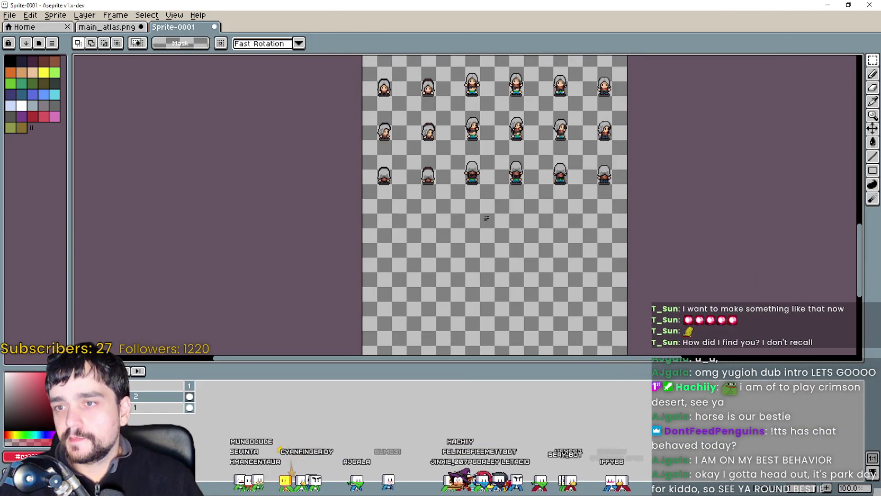
{"action": "scroll", "coordinate": [445, 259], "scroll_direction": "down", "scroll_amount": 1}
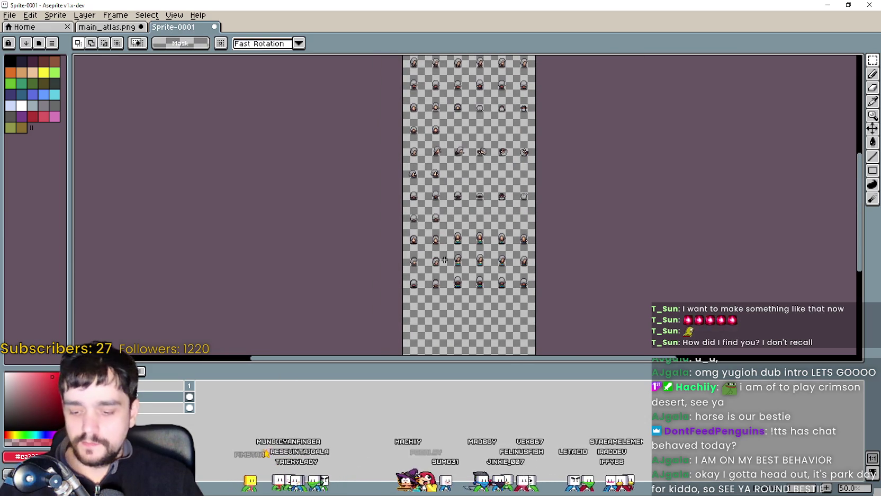
{"action": "scroll", "coordinate": [455, 209], "scroll_direction": "left", "scroll_amount": 2}
{"action": "scroll", "coordinate": [432, 207], "scroll_direction": "up", "scroll_amount": 3}
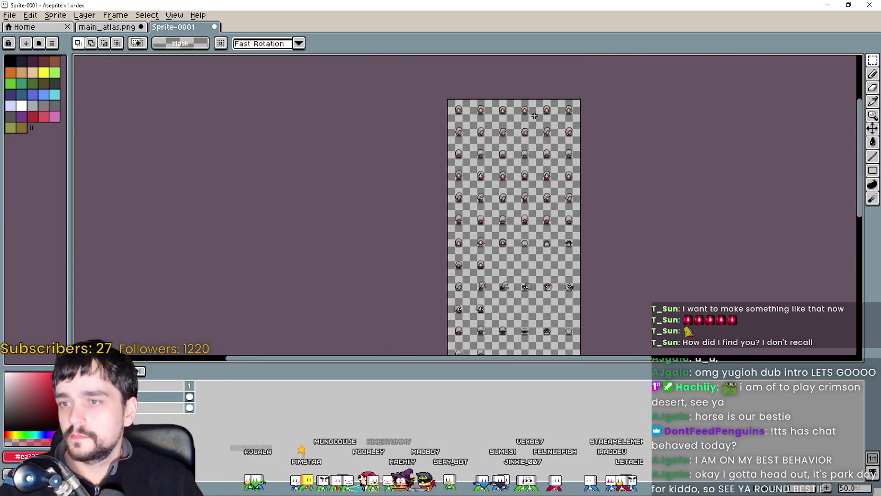
{"action": "scroll", "coordinate": [450, 106], "scroll_direction": "up", "scroll_amount": 1}
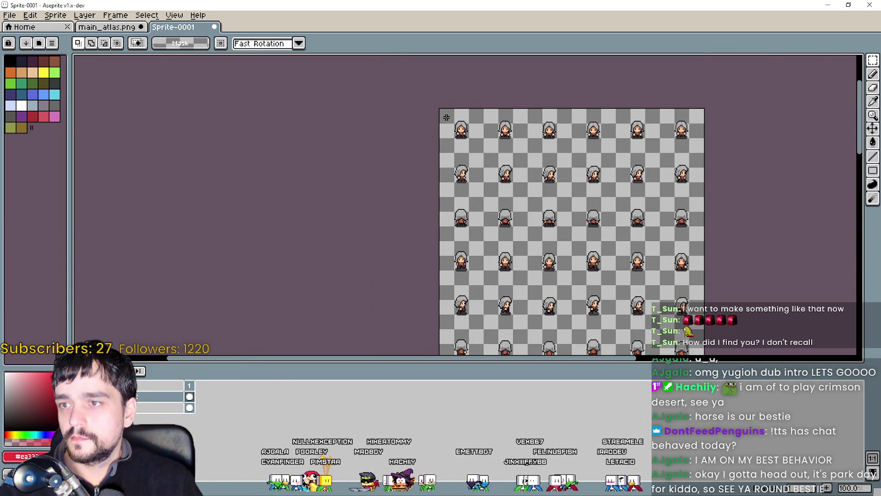
{"action": "scroll", "coordinate": [503, 148], "scroll_direction": "down", "scroll_amount": 3}
{"action": "scroll", "coordinate": [583, 185], "scroll_direction": "down", "scroll_amount": 3}
{"action": "scroll", "coordinate": [662, 228], "scroll_direction": "down", "scroll_amount": 3}
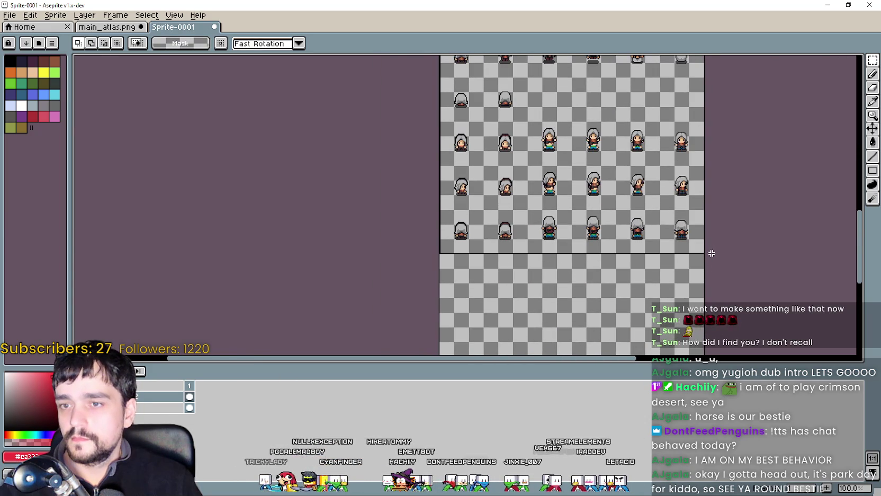
In main_atlas.png, delete the old sprites in the selected block and paste the copied character frames.
{"action": "left_click", "coordinate": [127, 31]}
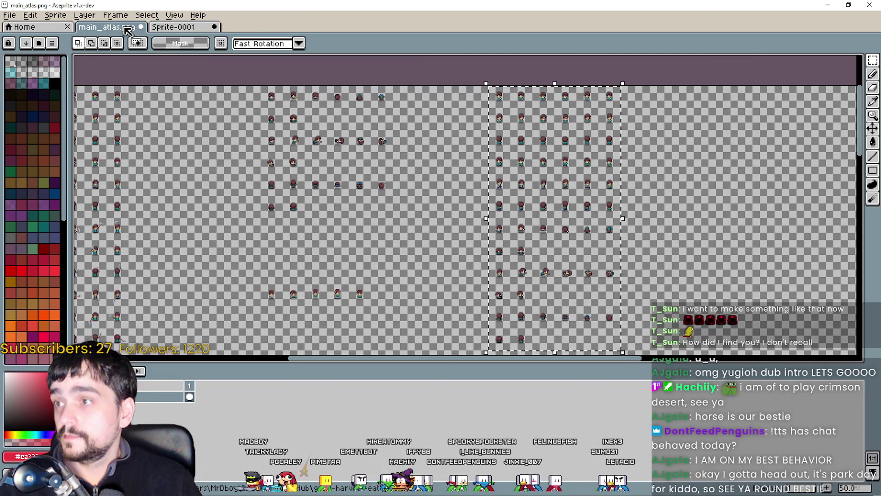
{"action": "scroll", "coordinate": [451, 123], "scroll_direction": "down", "scroll_amount": 3}
{"action": "scroll", "coordinate": [450, 122], "scroll_direction": "right", "scroll_amount": 5}
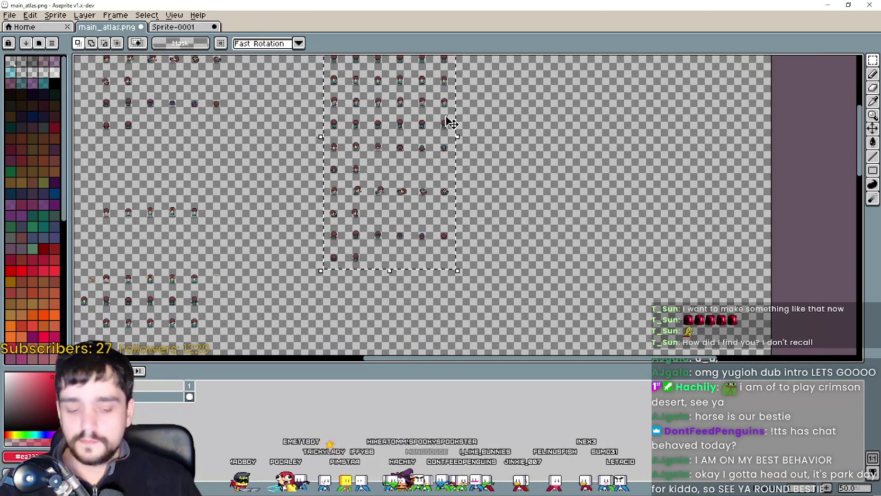
{"action": "key", "text": "Delete"}
{"action": "left_click_drag", "start_coordinate": [342, 79], "coordinate": [511, 220]}
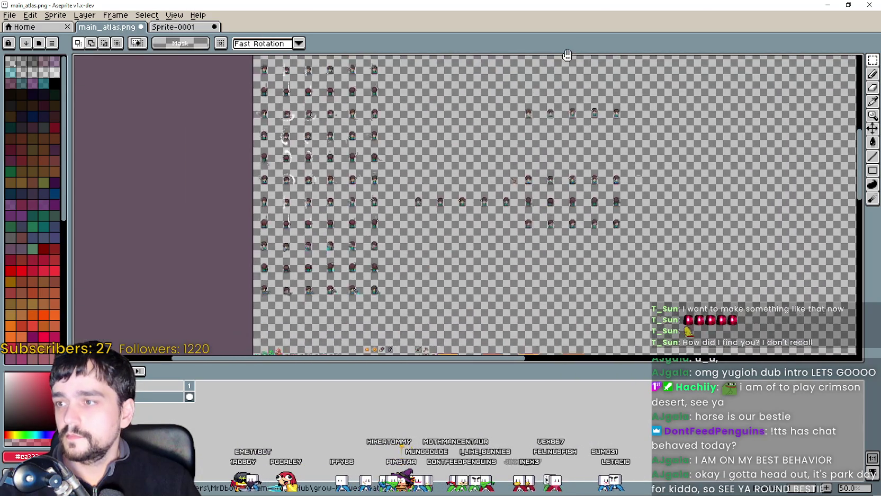
{"action": "key", "text": "ctrl+v"}
Move the pasted 288×720 block to position 1760, 0 and confirm its placement.
{"action": "scroll", "coordinate": [511, 220], "scroll_direction": "up", "scroll_amount": 3}
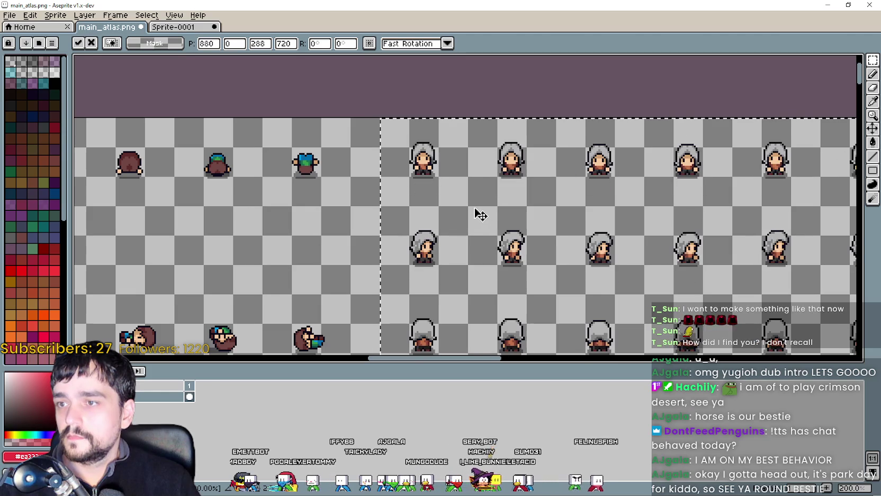
{"action": "left_click_drag", "start_coordinate": [478, 224], "coordinate": [483, 121]}
{"action": "scroll", "coordinate": [519, 157], "scroll_direction": "down", "scroll_amount": 1}
{"action": "scroll", "coordinate": [519, 156], "scroll_direction": "down", "scroll_amount": 1}
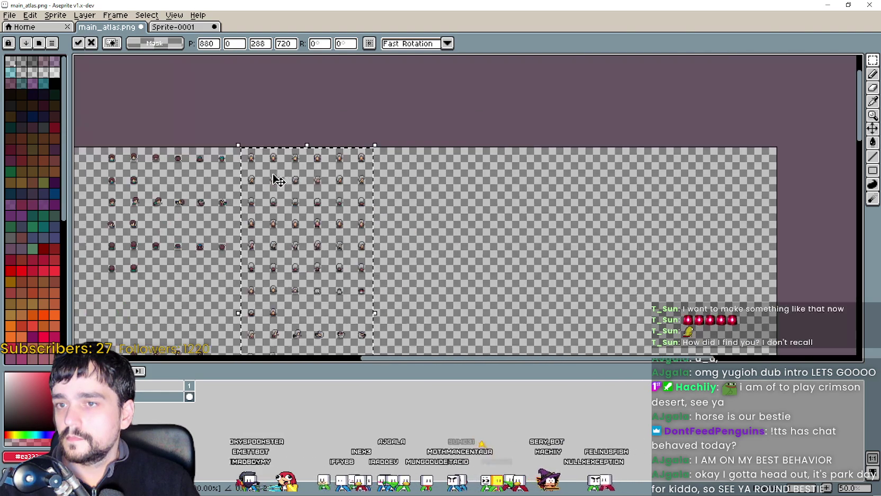
{"action": "scroll", "coordinate": [381, 192], "scroll_direction": "up", "scroll_amount": 1}
{"action": "scroll", "coordinate": [381, 193], "scroll_direction": "down", "scroll_amount": 1}
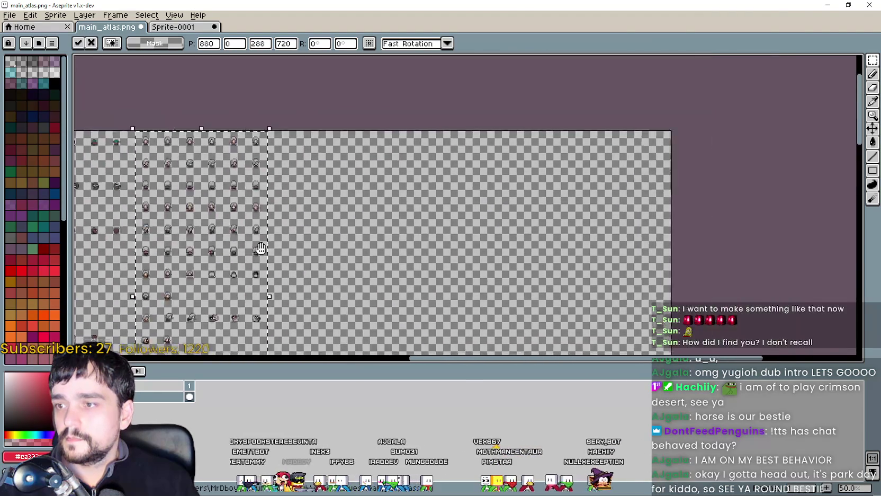
{"action": "left_click_drag", "start_coordinate": [204, 195], "coordinate": [597, 195]}
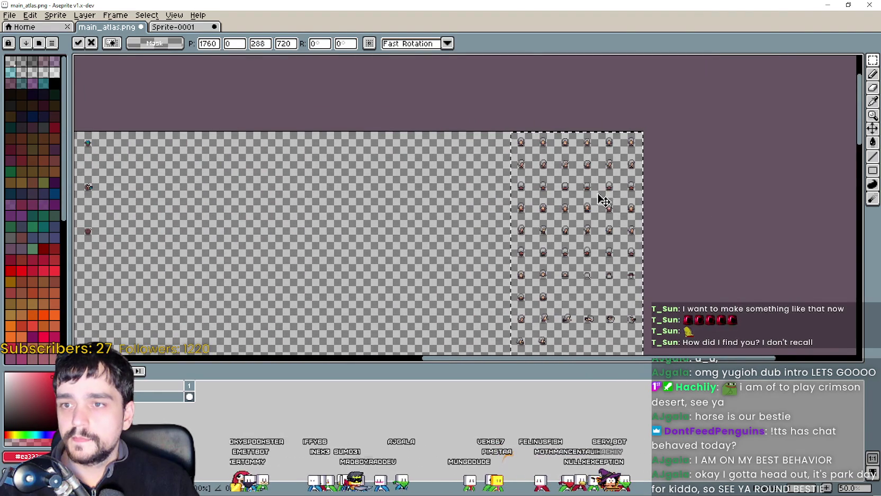
{"action": "scroll", "coordinate": [501, 222], "scroll_direction": "down", "scroll_amount": 5}
{"action": "key", "text": "Return"}
{"action": "scroll", "coordinate": [531, 199], "scroll_direction": "up", "scroll_amount": 2}
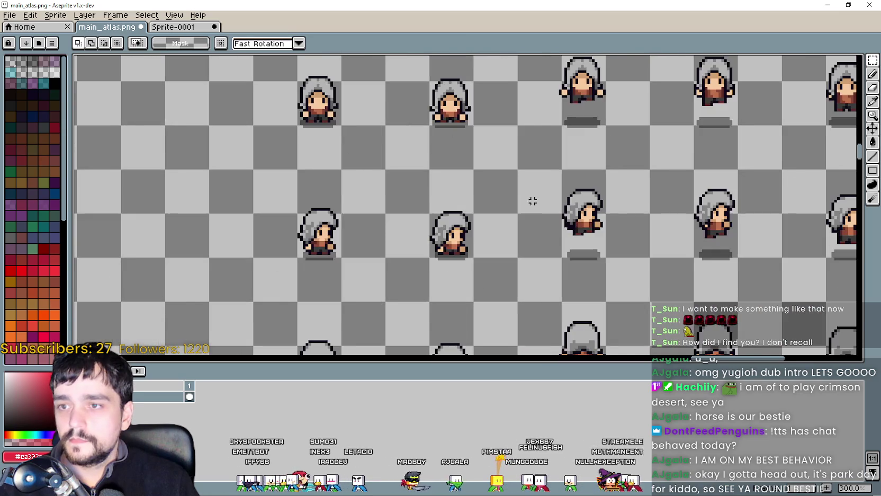
{"action": "mouse_move", "coordinate": [532, 199]}
{"action": "left_mouse_down"}
{"action": "mouse_move", "coordinate": [469, 98]}
{"action": "mouse_move", "coordinate": [491, 230]}
{"action": "left_mouse_up"}
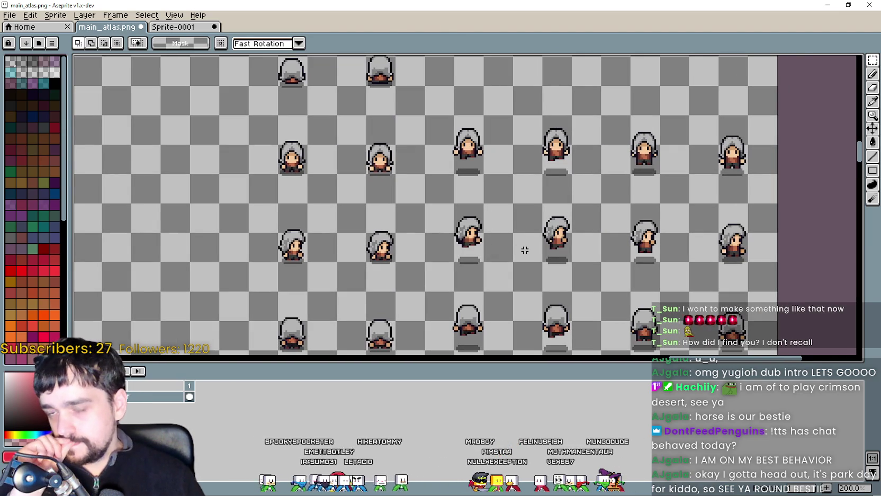
{"action": "left_click_drag", "start_coordinate": [524, 250], "coordinate": [663, 179]}
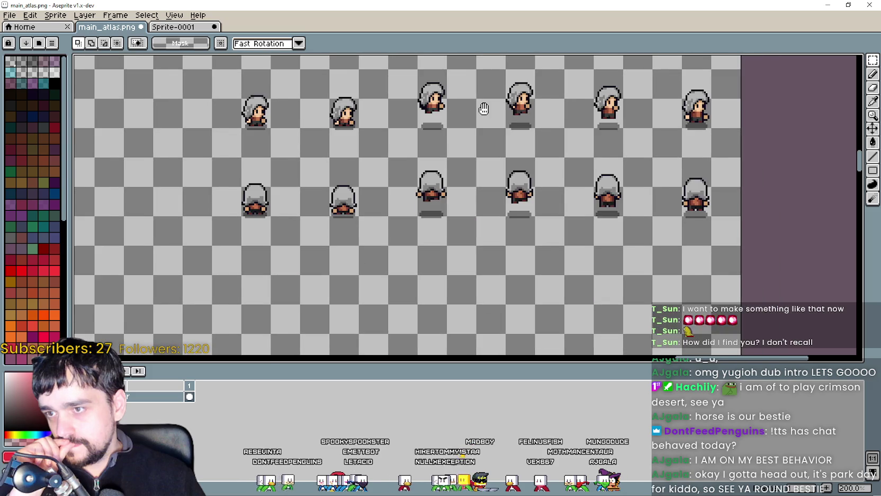
{"action": "scroll", "coordinate": [663, 180], "scroll_direction": "down", "scroll_amount": 1}
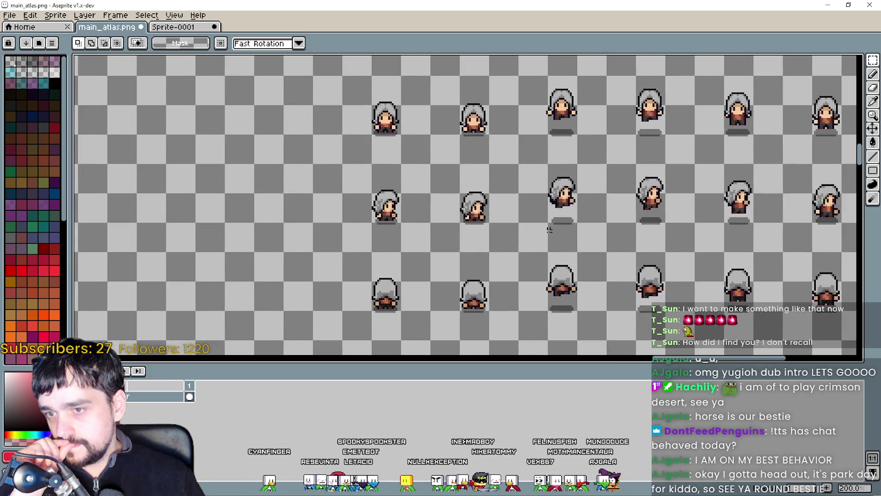
{"action": "scroll", "coordinate": [477, 197], "scroll_direction": "down", "scroll_amount": 1}
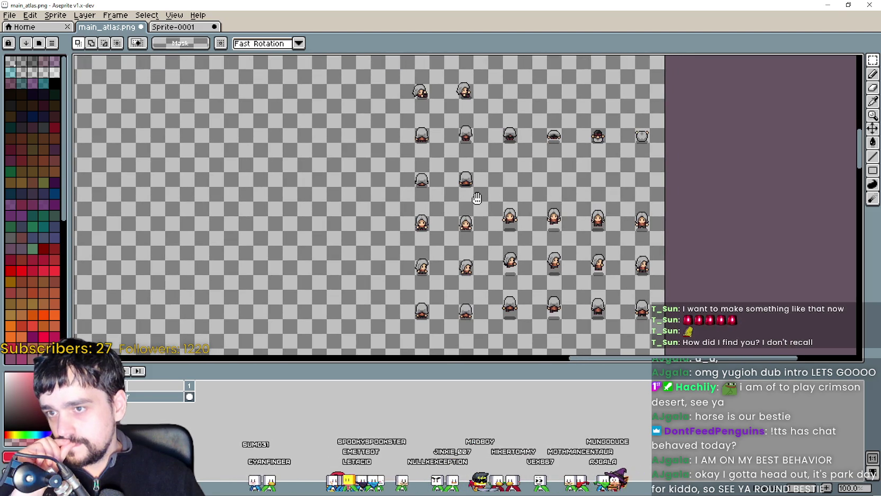
{"action": "scroll", "coordinate": [530, 223], "scroll_direction": "up", "scroll_amount": 3}
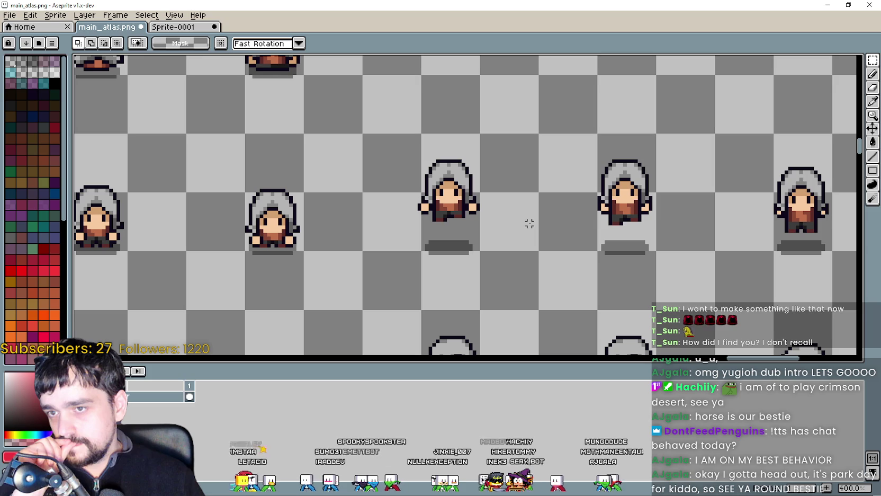
{"action": "scroll", "coordinate": [529, 223], "scroll_direction": "down", "scroll_amount": 1}
{"action": "scroll", "coordinate": [529, 223], "scroll_direction": "down", "scroll_amount": 2}
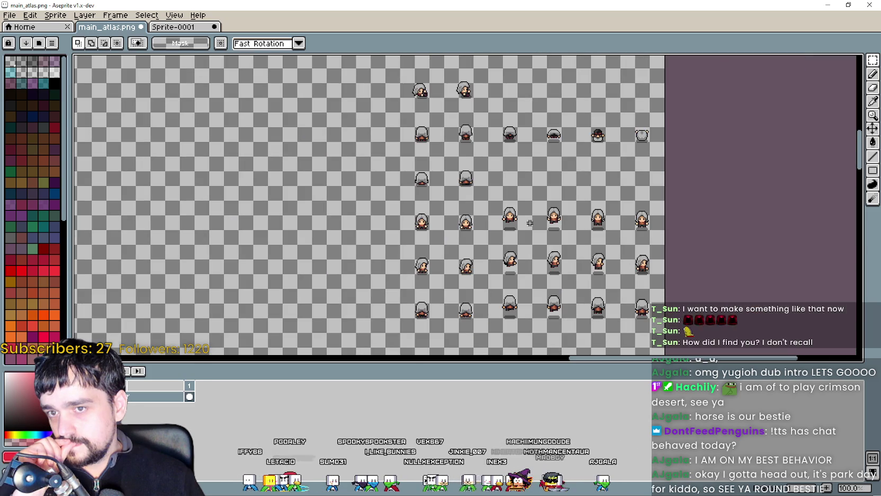
{"action": "scroll", "coordinate": [529, 223], "scroll_direction": "up", "scroll_amount": 1}
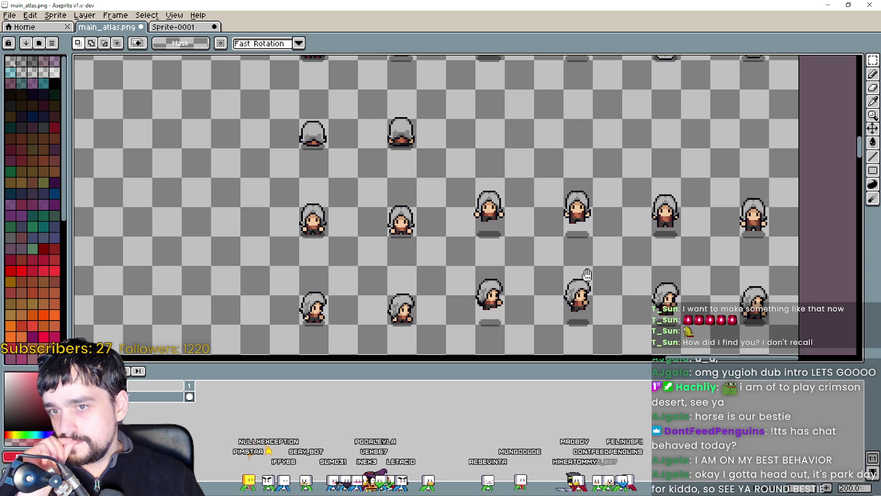
{"action": "left_click_drag", "start_coordinate": [586, 272], "coordinate": [562, 184]}
Pan and zoom around main_atlas.png to check the walking and back-view frames.
{"action": "scroll", "coordinate": [539, 206], "scroll_direction": "down", "scroll_amount": 2}
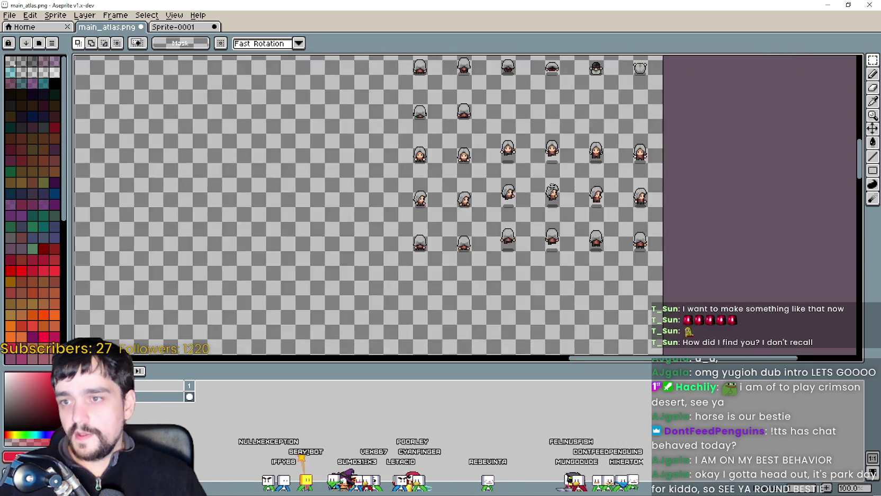
{"action": "scroll", "coordinate": [539, 206], "scroll_direction": "up", "scroll_amount": 3}
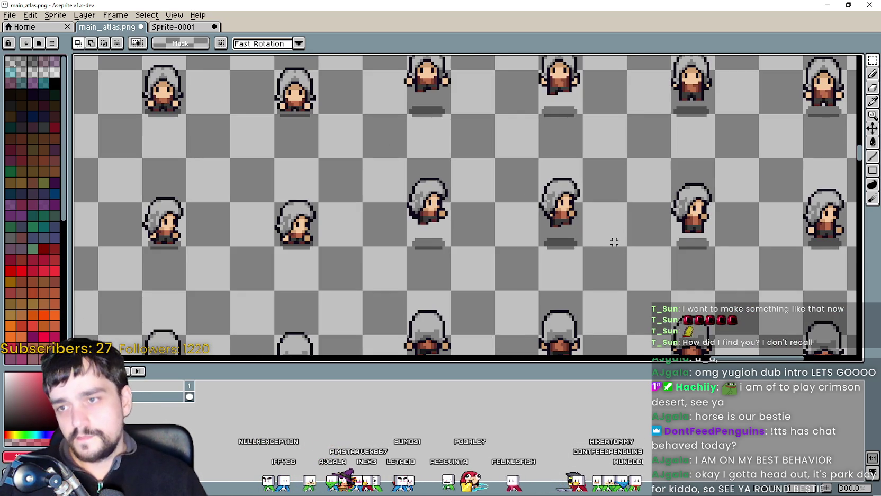
{"action": "mouse_move", "coordinate": [613, 243]}
{"action": "left_mouse_down"}
{"action": "mouse_move", "coordinate": [523, 217]}
{"action": "mouse_move", "coordinate": [547, 318]}
{"action": "mouse_move", "coordinate": [387, 268]}
{"action": "mouse_move", "coordinate": [404, 276]}
{"action": "mouse_move", "coordinate": [396, 250]}
{"action": "left_mouse_up"}
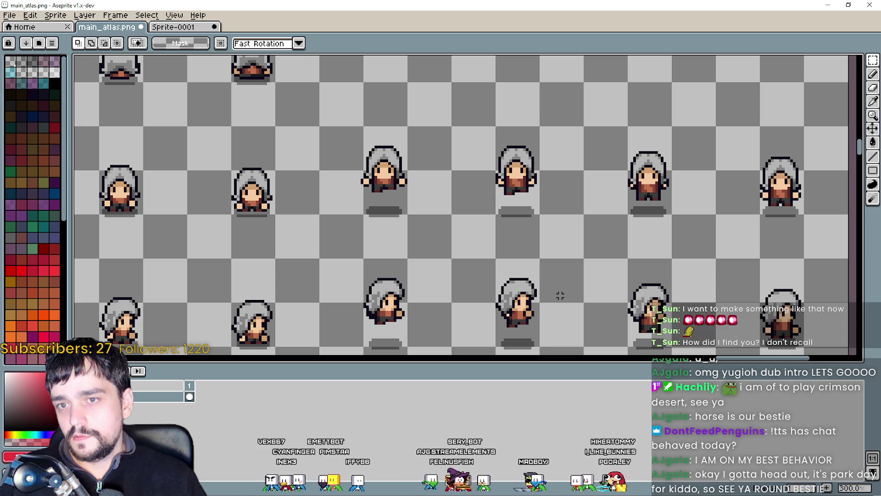
{"action": "scroll", "coordinate": [577, 273], "scroll_direction": "down", "scroll_amount": 1}
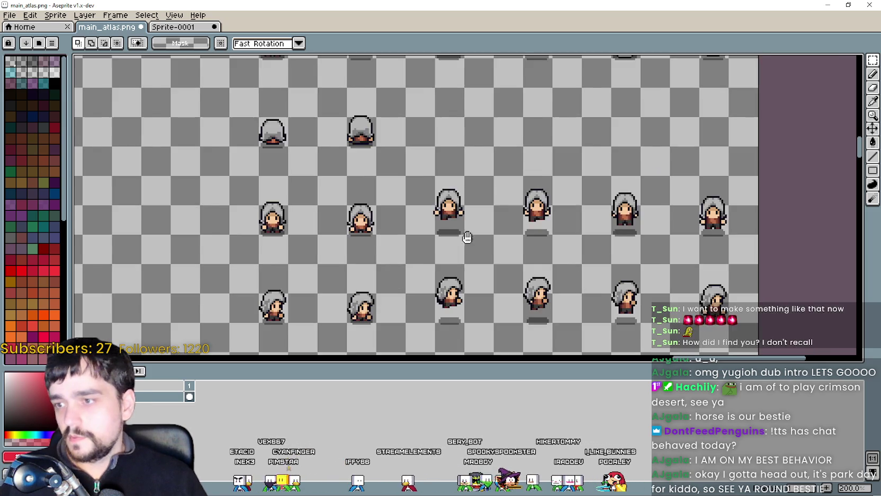
{"action": "scroll", "coordinate": [524, 327], "scroll_direction": "down", "scroll_amount": 1}
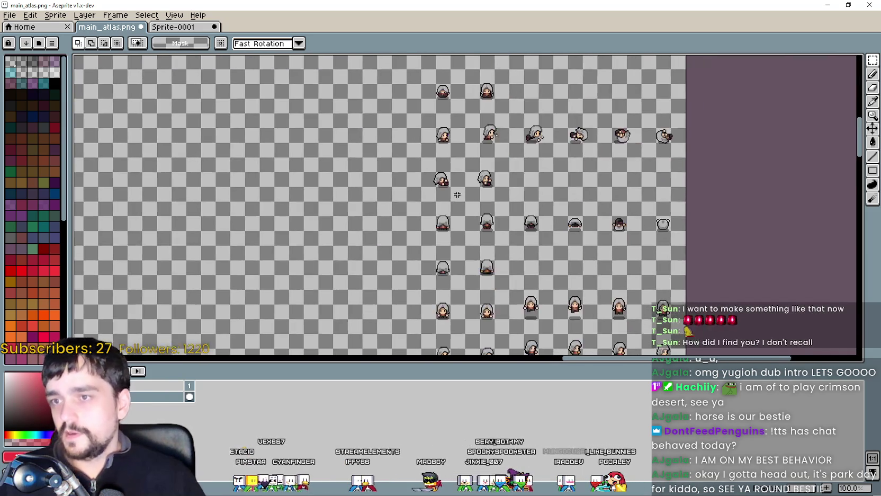
{"action": "scroll", "coordinate": [527, 307], "scroll_direction": "down", "scroll_amount": 1}
{"action": "scroll", "coordinate": [531, 266], "scroll_direction": "up", "scroll_amount": 2}
{"action": "scroll", "coordinate": [532, 266], "scroll_direction": "down", "scroll_amount": 1}
{"action": "scroll", "coordinate": [531, 260], "scroll_direction": "up", "scroll_amount": 1}
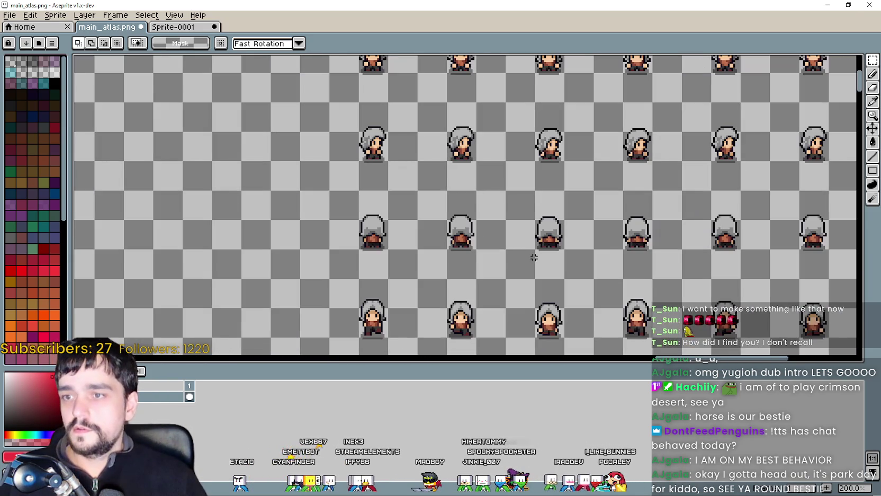
{"action": "scroll", "coordinate": [530, 254], "scroll_direction": "down", "scroll_amount": 1}
{"action": "scroll", "coordinate": [522, 237], "scroll_direction": "up", "scroll_amount": 1}
Save main_atlas.png with Ctrl+S.
{"action": "key", "text": "ctrl+s"}
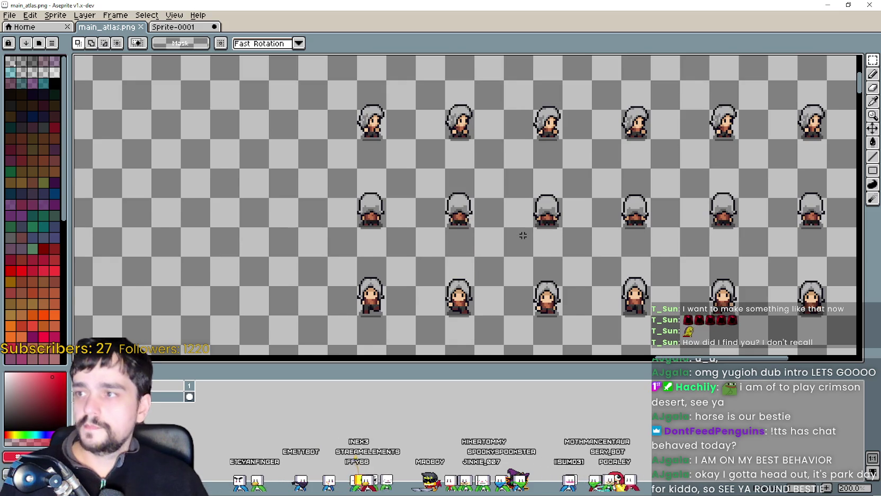
{"action": "scroll", "coordinate": [521, 231], "scroll_direction": "down", "scroll_amount": 1}
{"action": "scroll", "coordinate": [463, 205], "scroll_direction": "up", "scroll_amount": 1}
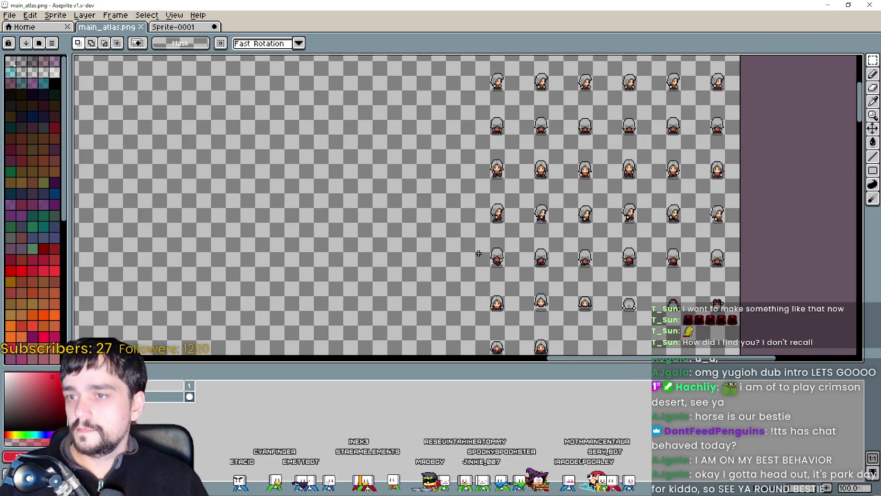
{"action": "scroll", "coordinate": [492, 276], "scroll_direction": "down", "scroll_amount": 1}
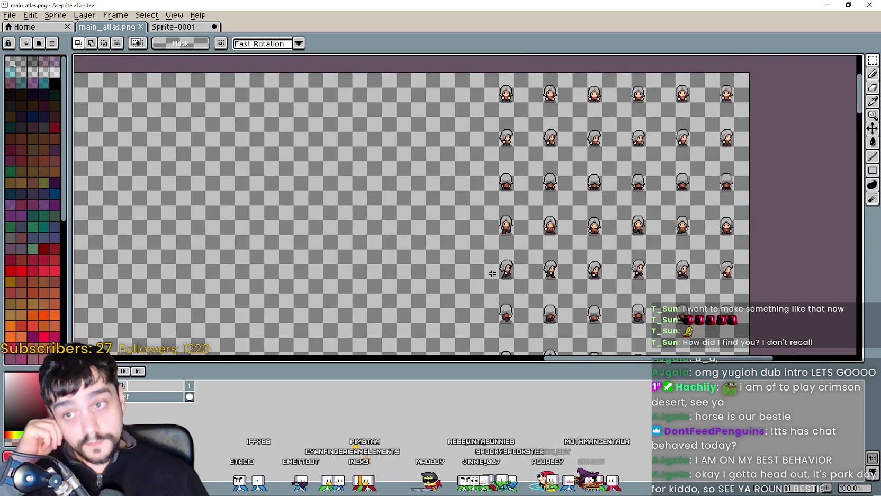
{"action": "scroll", "coordinate": [477, 307], "scroll_direction": "down", "scroll_amount": 3}
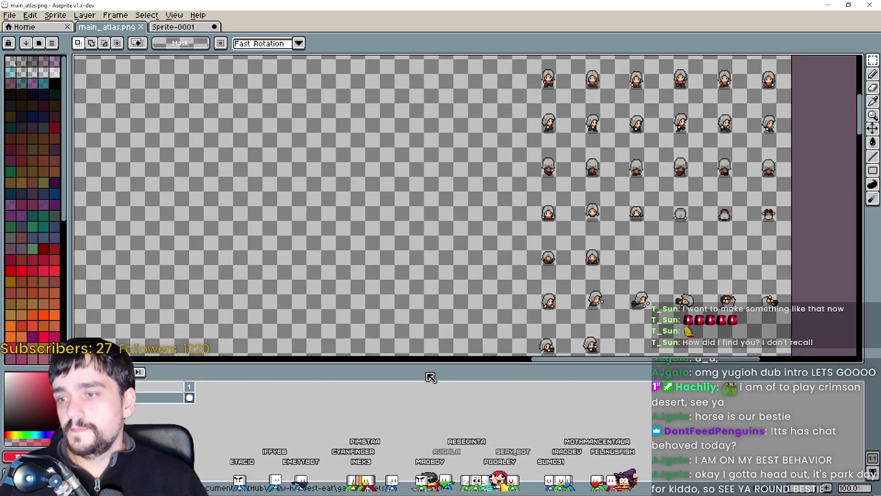
Shrink the timeline panel and pan the view across to the other character's sprite columns.
{"action": "left_click_drag", "start_coordinate": [429, 373], "coordinate": [437, 413]}
{"action": "scroll", "coordinate": [328, 234], "scroll_direction": "down", "scroll_amount": 1}
{"action": "scroll", "coordinate": [472, 187], "scroll_direction": "up", "scroll_amount": 1}
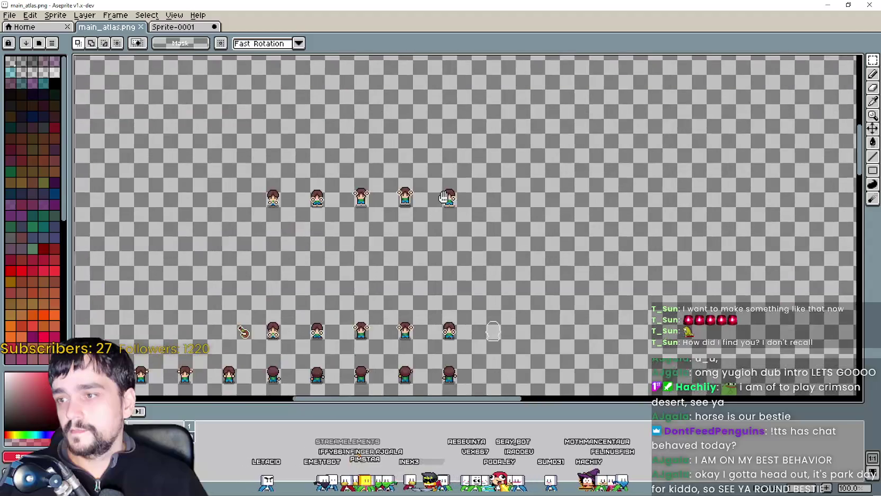
{"action": "scroll", "coordinate": [482, 157], "scroll_direction": "right", "scroll_amount": 1}
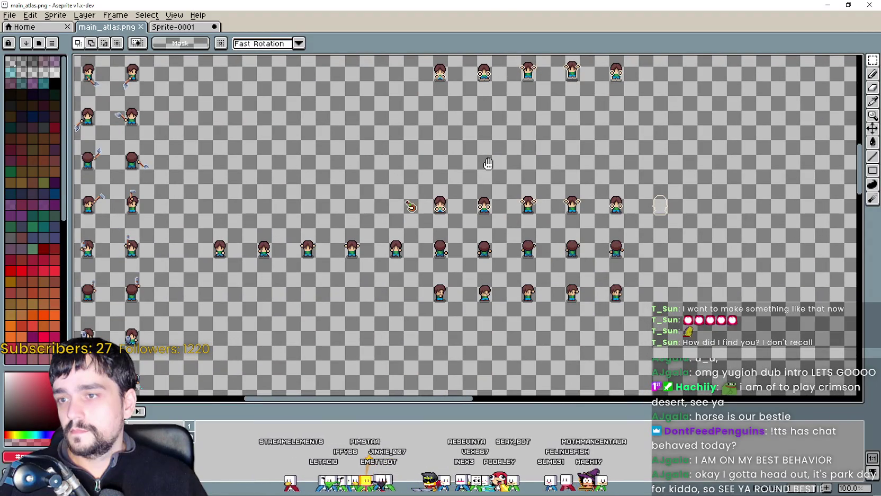
{"action": "left_click_drag", "start_coordinate": [488, 164], "coordinate": [643, 158]}
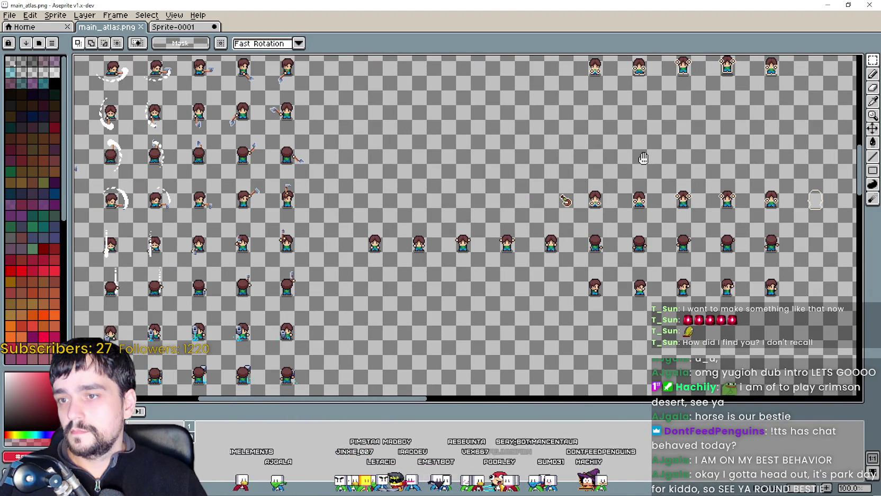
{"action": "left_click_drag", "start_coordinate": [643, 158], "coordinate": [570, 207]}
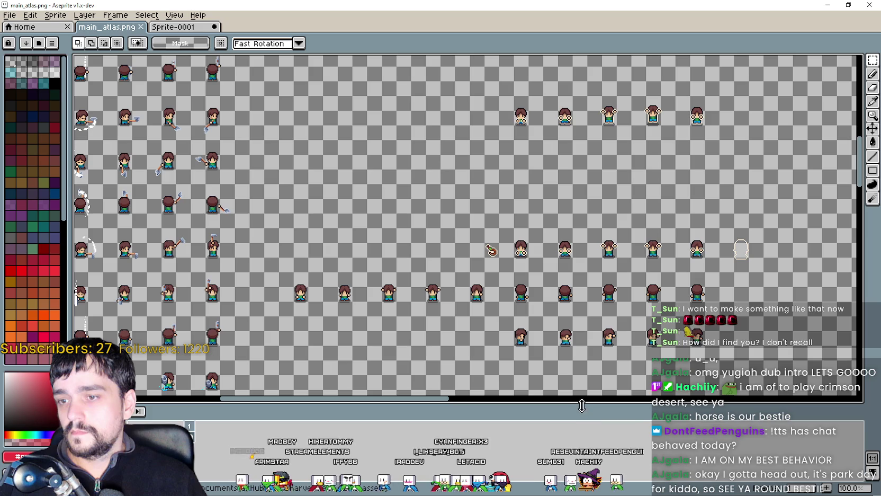
Enlarge the canvas area further and pan to bring the hooded character's frame block into view.
{"action": "left_click_drag", "start_coordinate": [585, 405], "coordinate": [588, 422]}
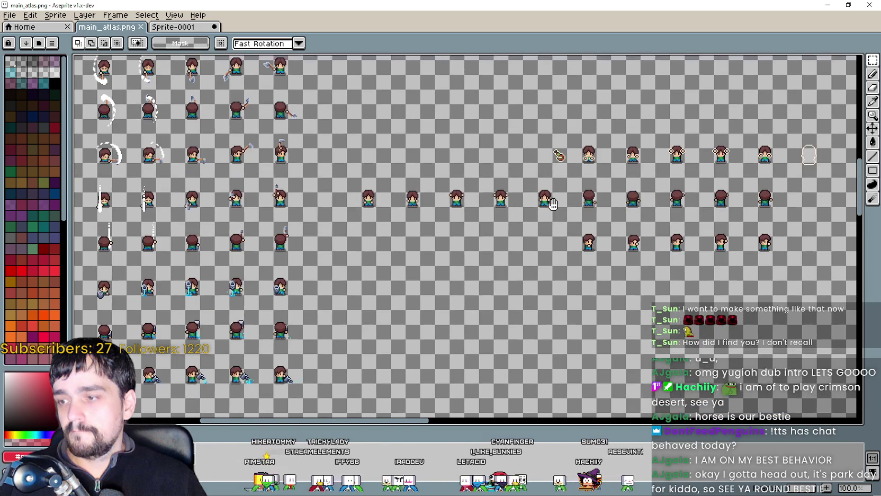
{"action": "left_click_drag", "start_coordinate": [451, 303], "coordinate": [359, 242]}
{"action": "scroll", "coordinate": [359, 242], "scroll_direction": "down", "scroll_amount": 4}
{"action": "scroll", "coordinate": [371, 217], "scroll_direction": "up", "scroll_amount": 2}
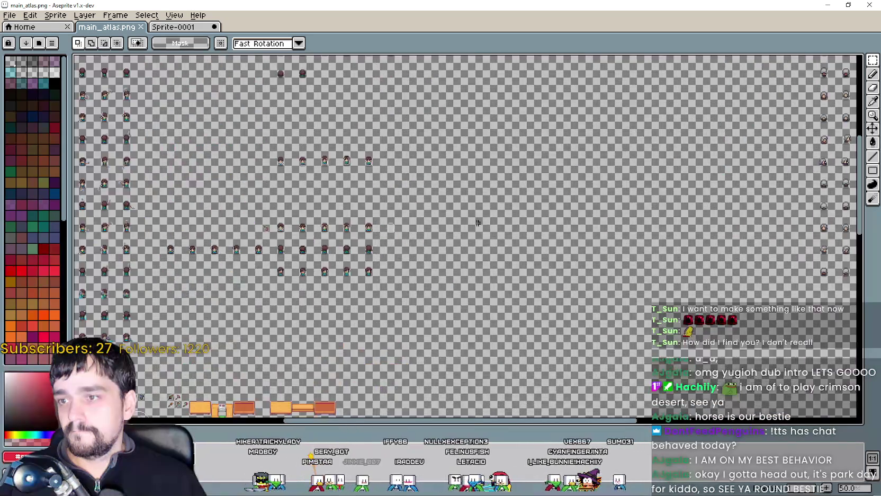
{"action": "scroll", "coordinate": [375, 211], "scroll_direction": "up", "scroll_amount": 2}
{"action": "scroll", "coordinate": [607, 141], "scroll_direction": "down", "scroll_amount": 2}
{"action": "scroll", "coordinate": [557, 205], "scroll_direction": "down", "scroll_amount": 2}
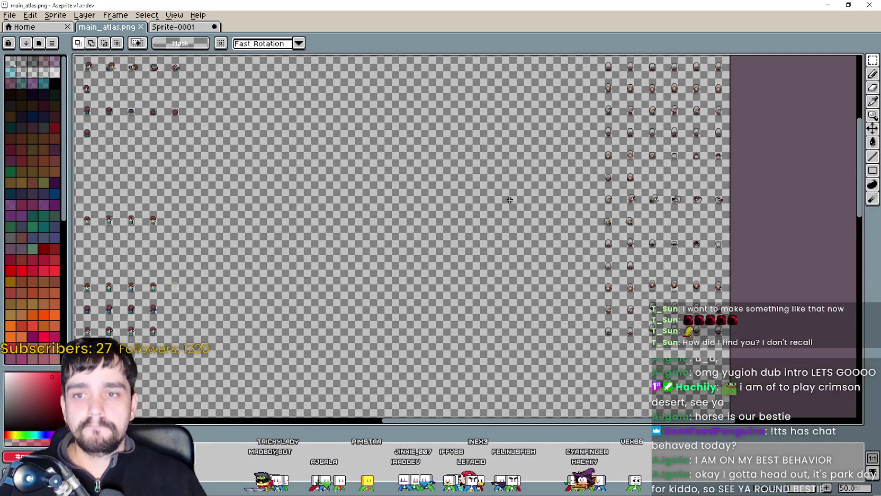
{"action": "scroll", "coordinate": [429, 197], "scroll_direction": "up", "scroll_amount": 2}
{"action": "scroll", "coordinate": [428, 198], "scroll_direction": "up", "scroll_amount": 2}
{"action": "scroll", "coordinate": [388, 174], "scroll_direction": "down", "scroll_amount": 1}
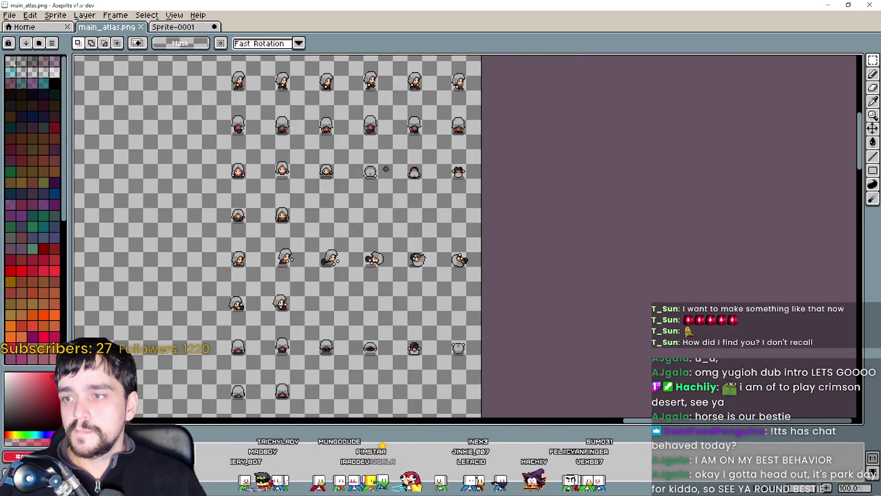
{"action": "mouse_move", "coordinate": [385, 253]}
{"action": "left_mouse_down"}
{"action": "mouse_move", "coordinate": [602, 245]}
{"action": "mouse_move", "coordinate": [592, 254]}
{"action": "left_mouse_up"}
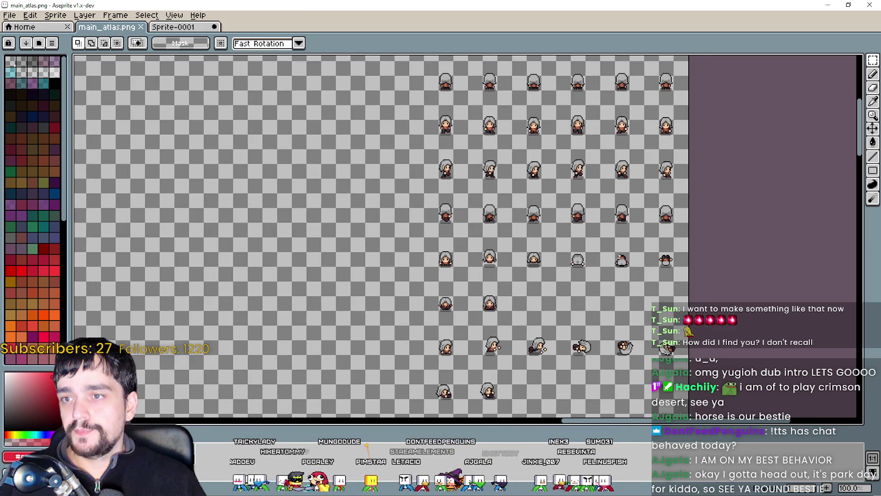